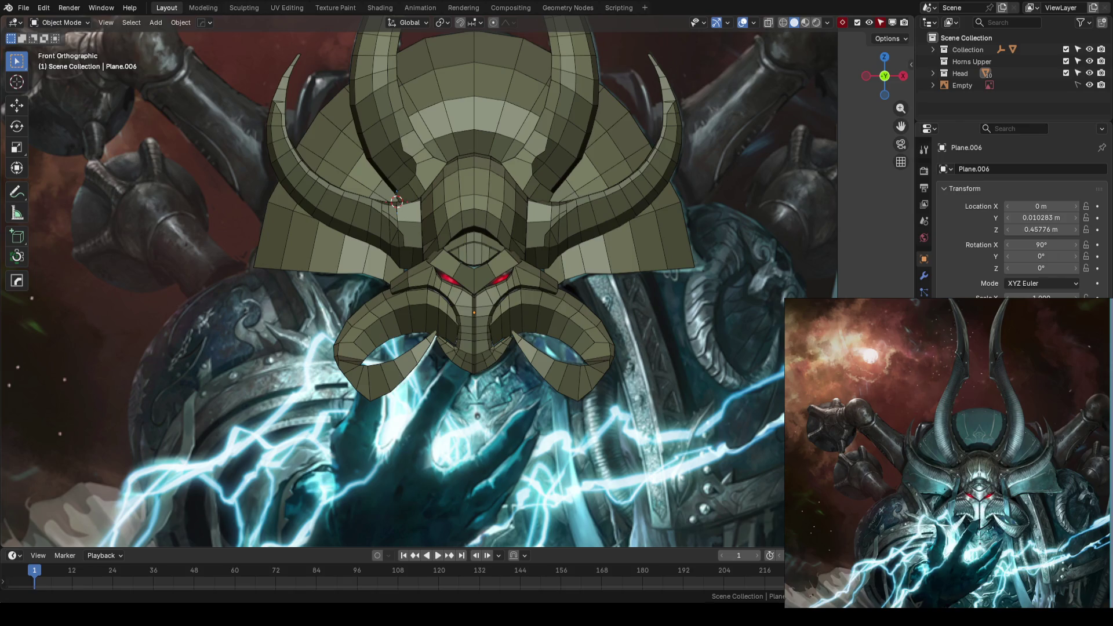
scroll(570, 265, "down", 1)
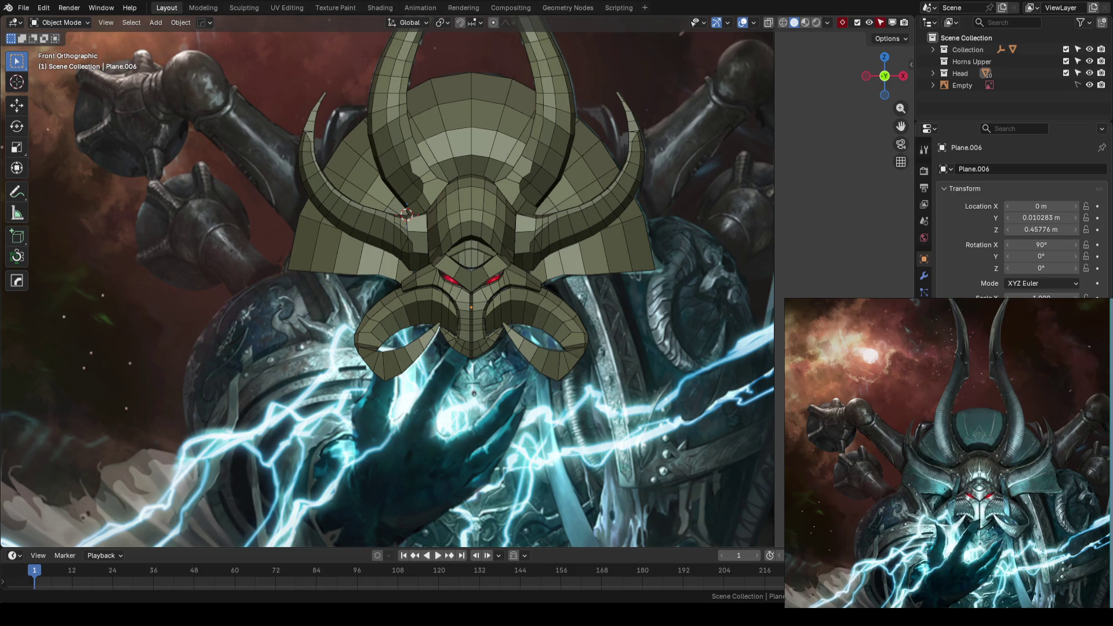
scroll(579, 298, "down", 2)
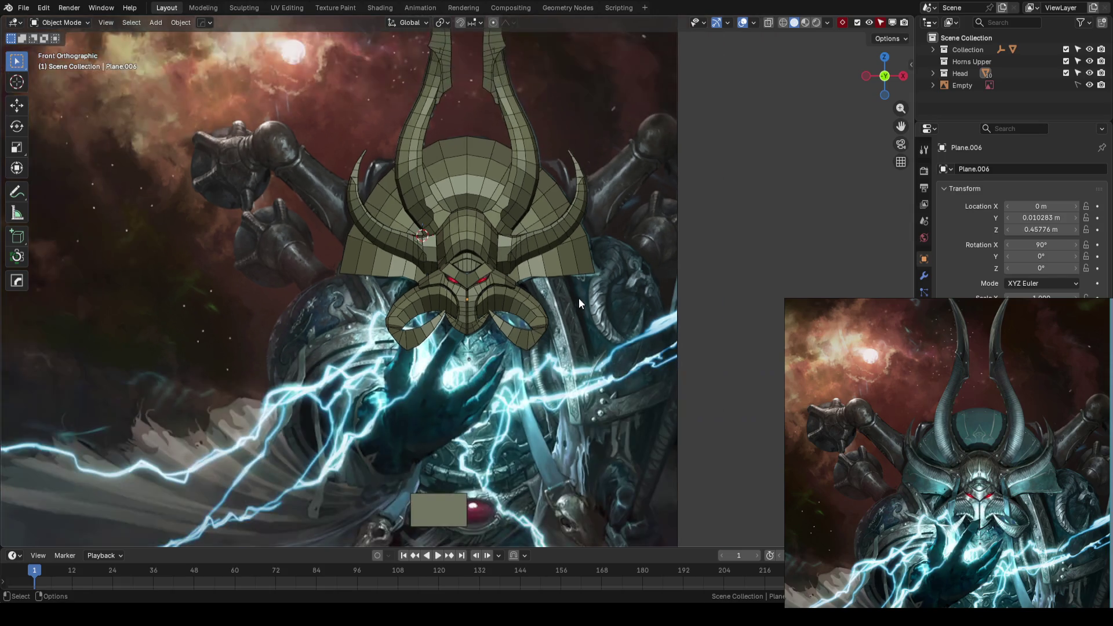
scroll(590, 300, "up", 3)
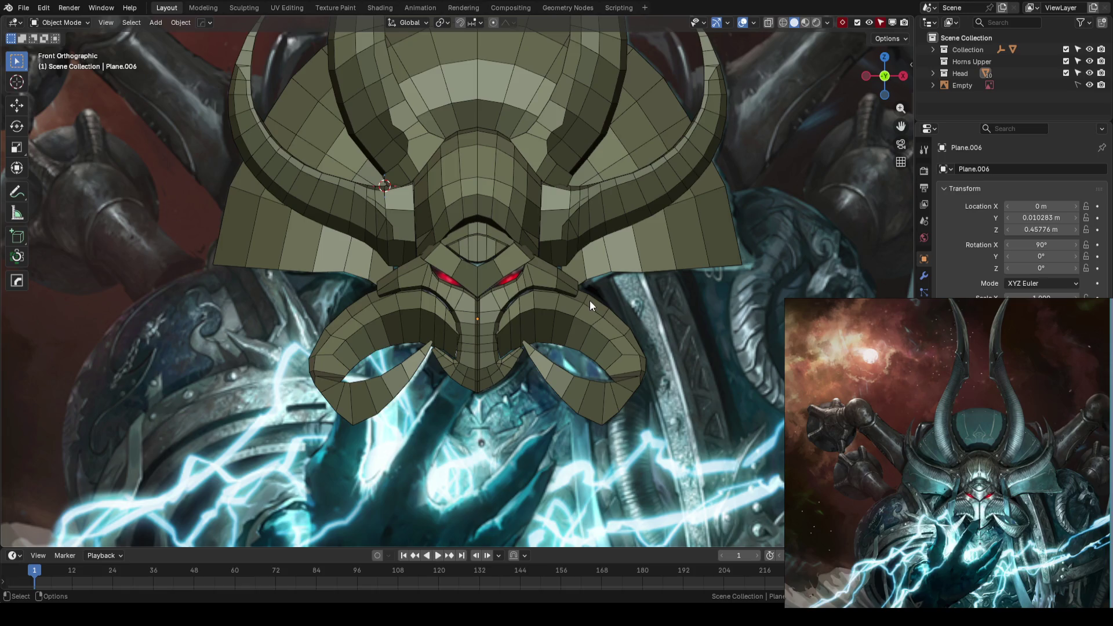
scroll(589, 304, "down", 2)
scroll(527, 329, "down", 3)
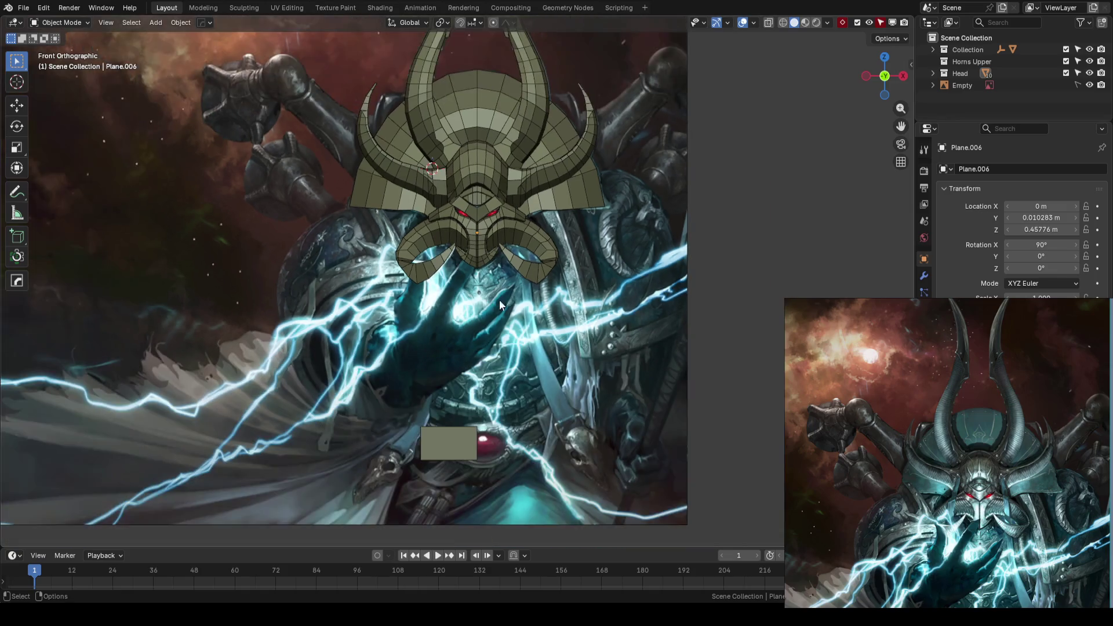
key("ctrl+s")
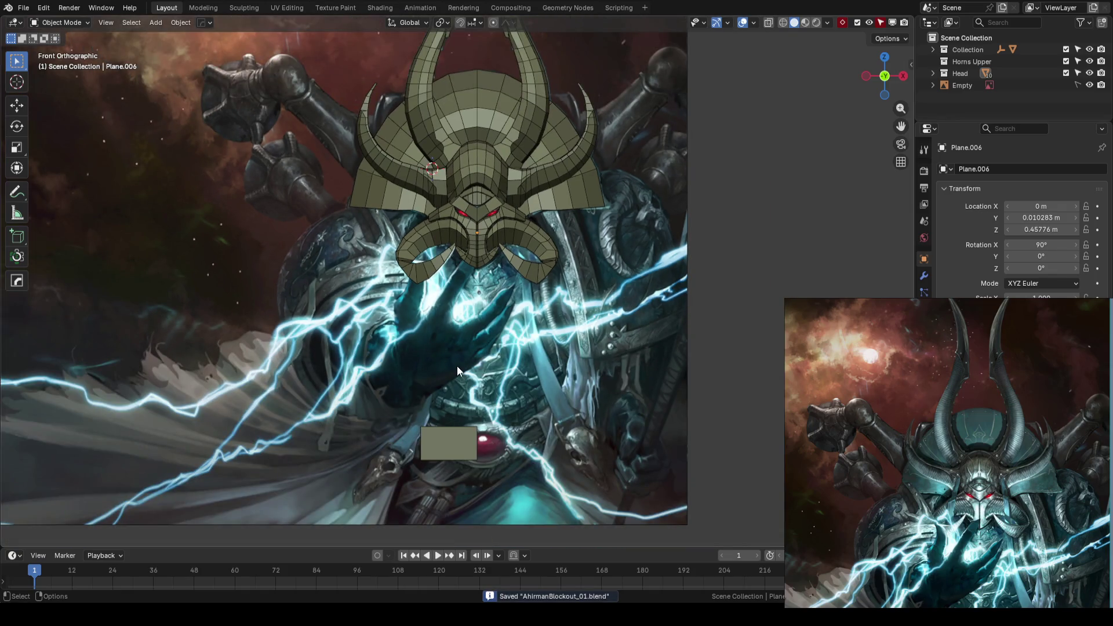
Step: Orbit around the mask to check its depth, snap back to Front view, and zoom on the plate
scroll(387, 345, "up", 2)
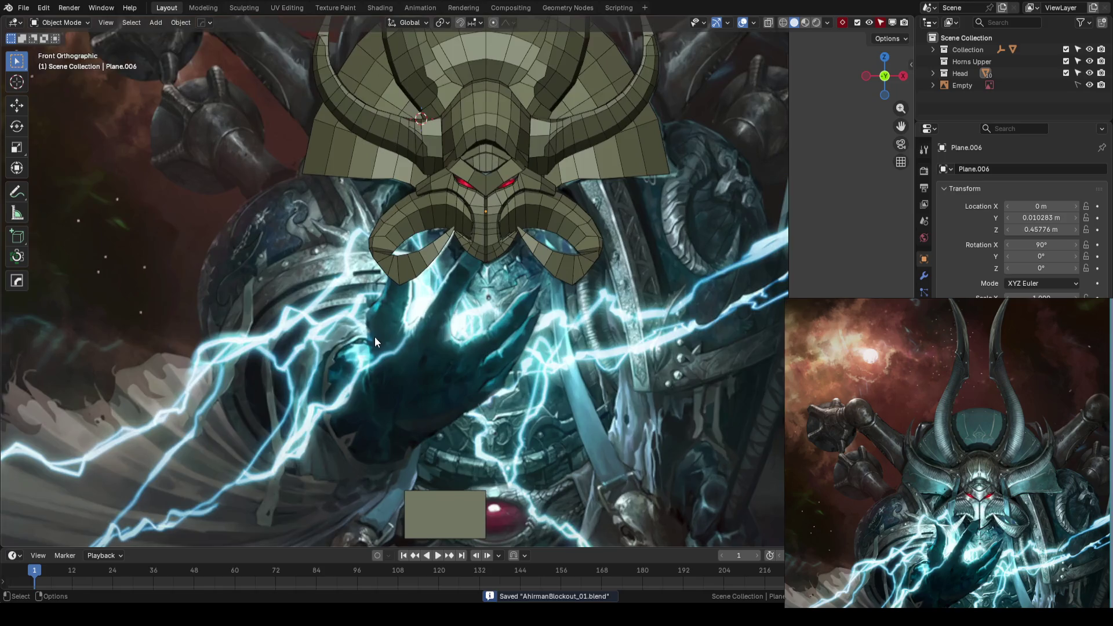
scroll(374, 336, "down", 2)
mouse_move(510, 264)
middle_mouse_down()
mouse_move(724, 279)
mouse_move(506, 288)
middle_mouse_up()
key("KP_1")
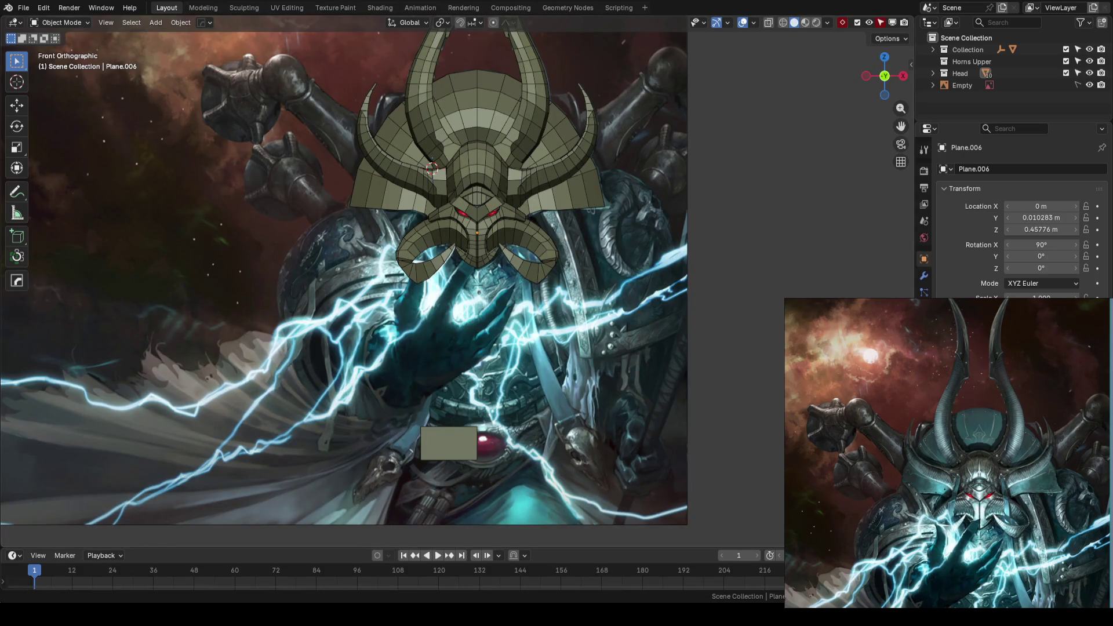
middle_click_drag(324, 503, 563, 231)
key("KP_1")
mouse_move(424, 312)
middle_mouse_down("ctrl")
mouse_move(508, 238)
mouse_move(493, 292)
middle_mouse_up("ctrl")
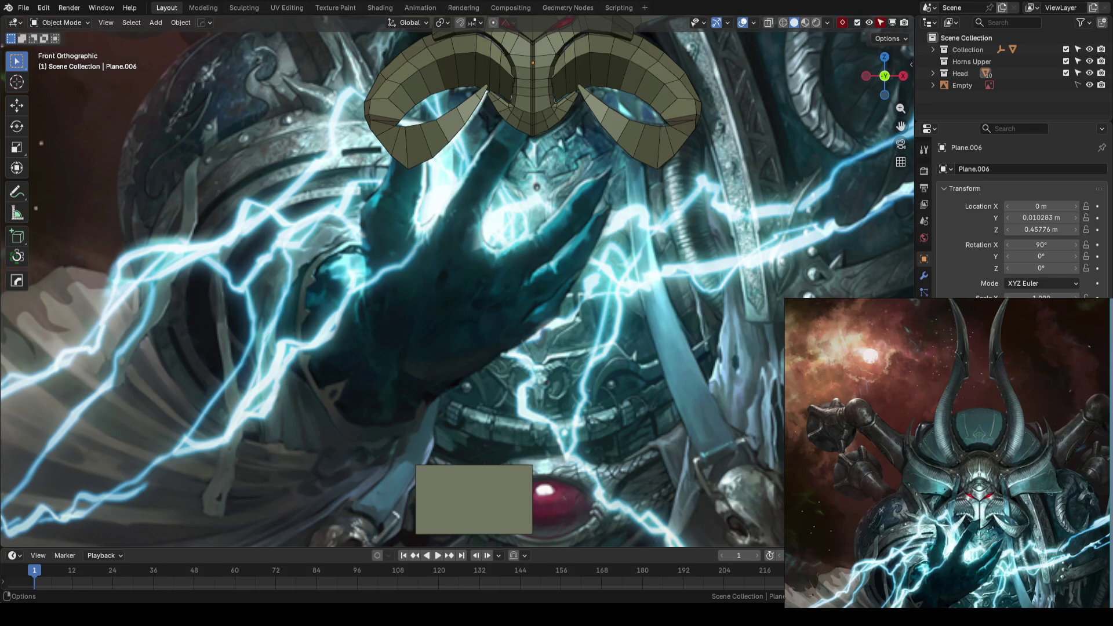
Step: Bring the full horns into view and save the blockout file
scroll(517, 360, "down", 4)
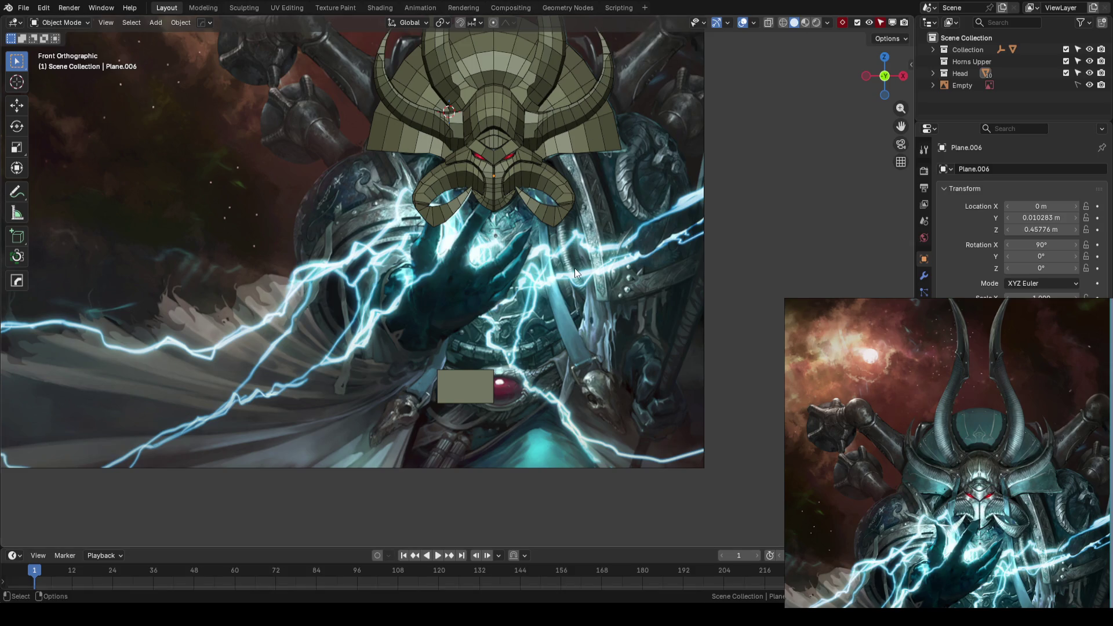
middle_click_drag(543, 210, 545, 303, "shift")
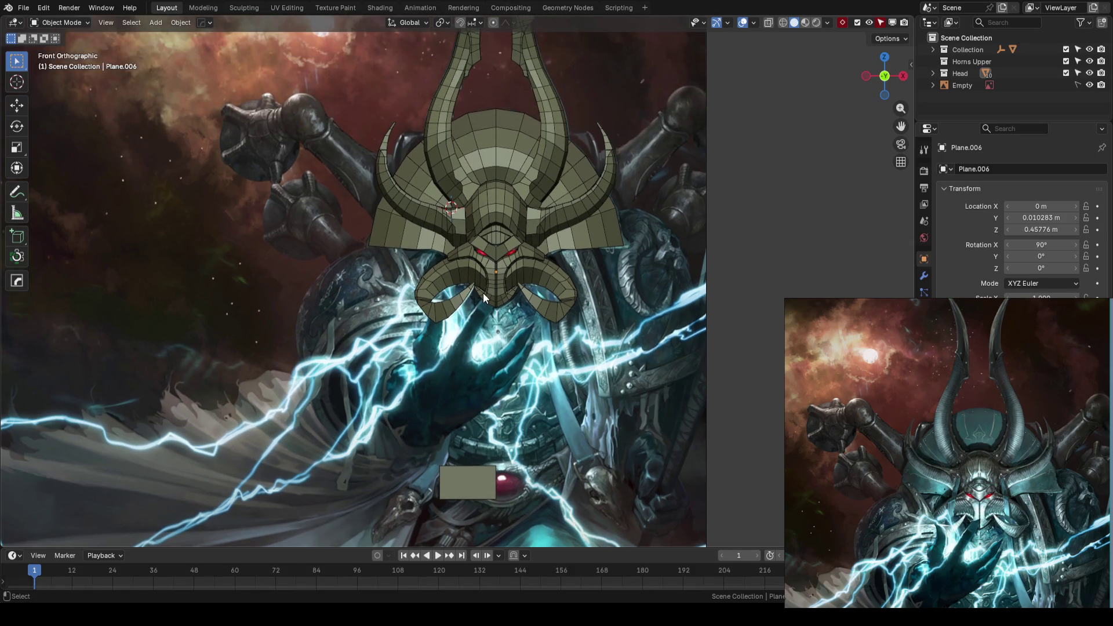
key("ctrl+s")
Step: Zoom in on the head and hand over the reference, then save AhrimanBlockout_01.blend again
mouse_move(451, 402)
middle_mouse_down("shift")
mouse_move(555, 278)
mouse_move(432, 331)
middle_mouse_up("shift")
scroll(492, 358, "up", 2)
scroll(432, 332, "down", 5)
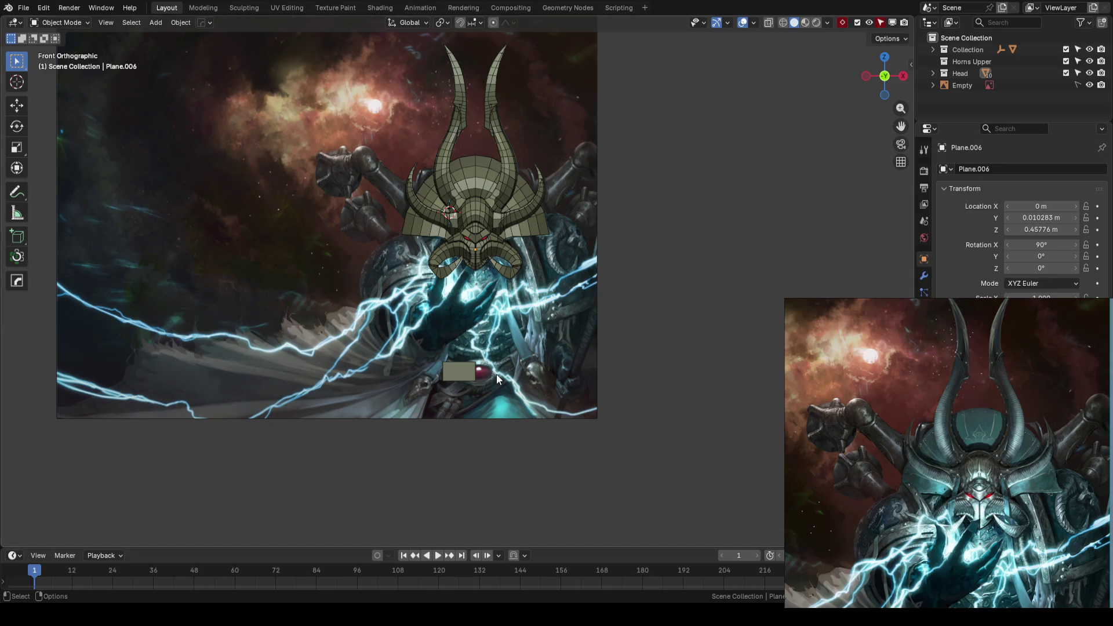
scroll(497, 374, "up", 4)
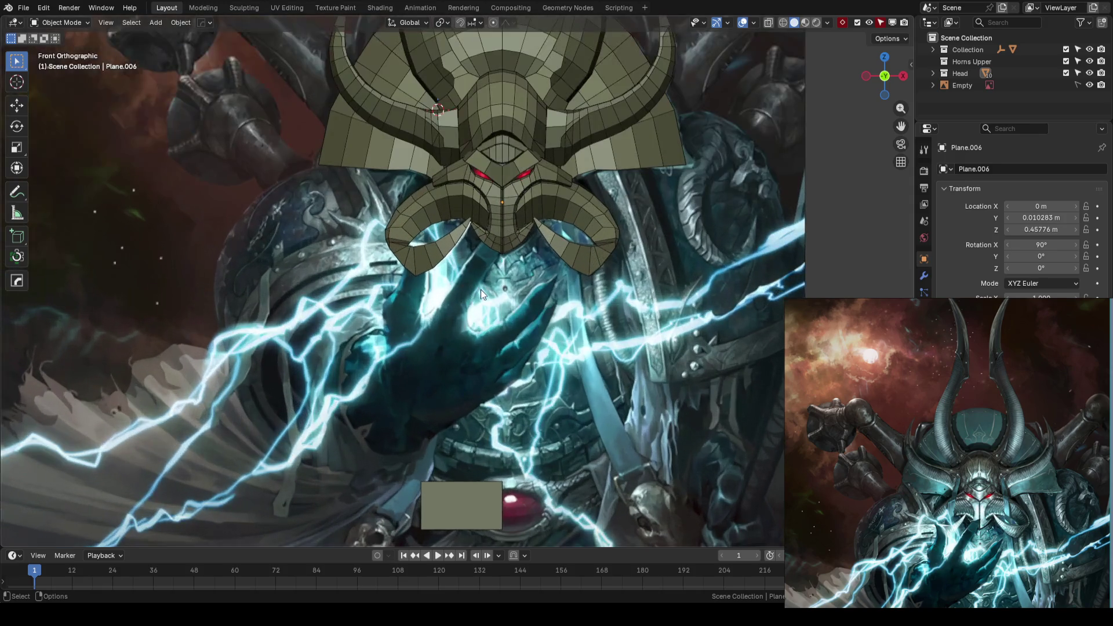
scroll(484, 270, "down", 2)
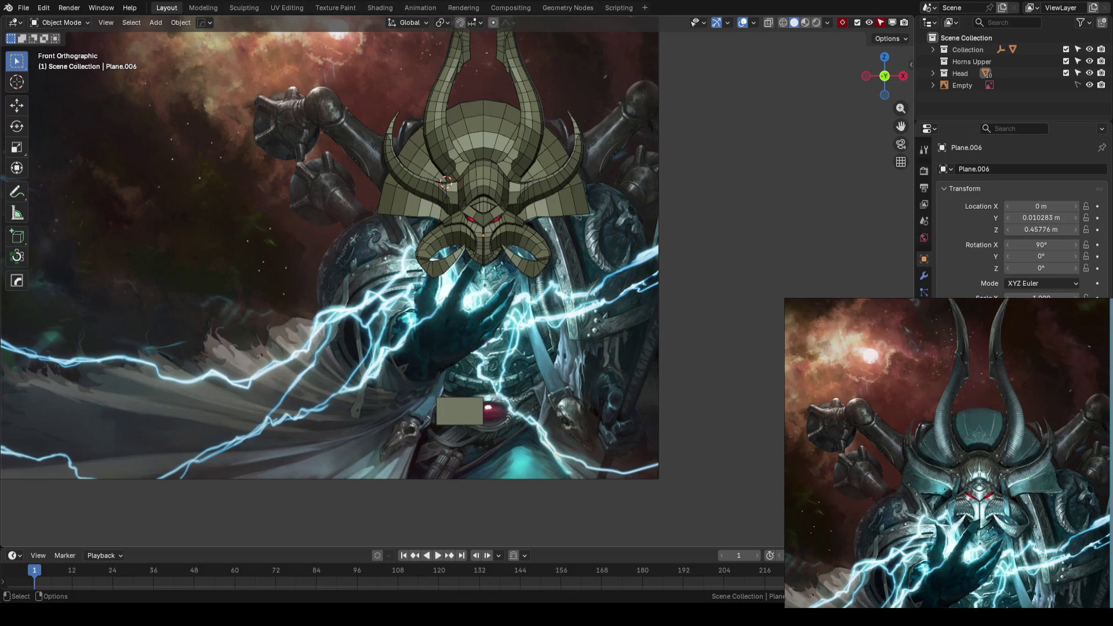
key("ctrl+s")
scroll(465, 307, "up", 3)
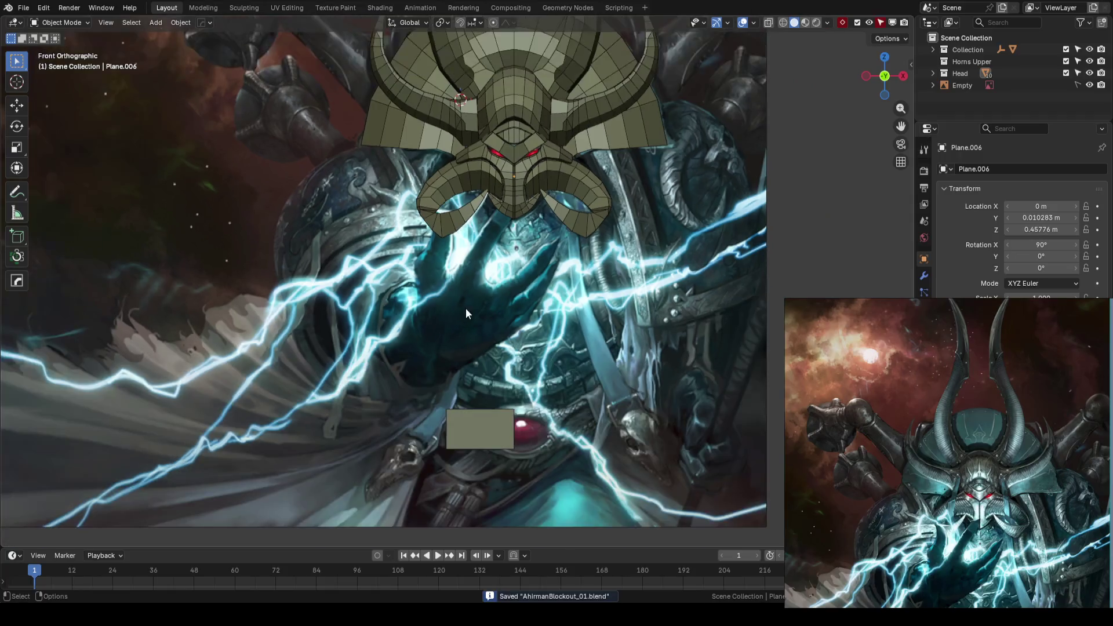
Step: Reframe and zoom the view onto the helmet, then save AhrimanBlockout_01.blend
scroll(414, 343, "down", 3)
scroll(444, 355, "up", 3)
mouse_move(444, 355)
middle_mouse_down("shift")
mouse_move(490, 319)
mouse_move(484, 332)
middle_mouse_up("shift")
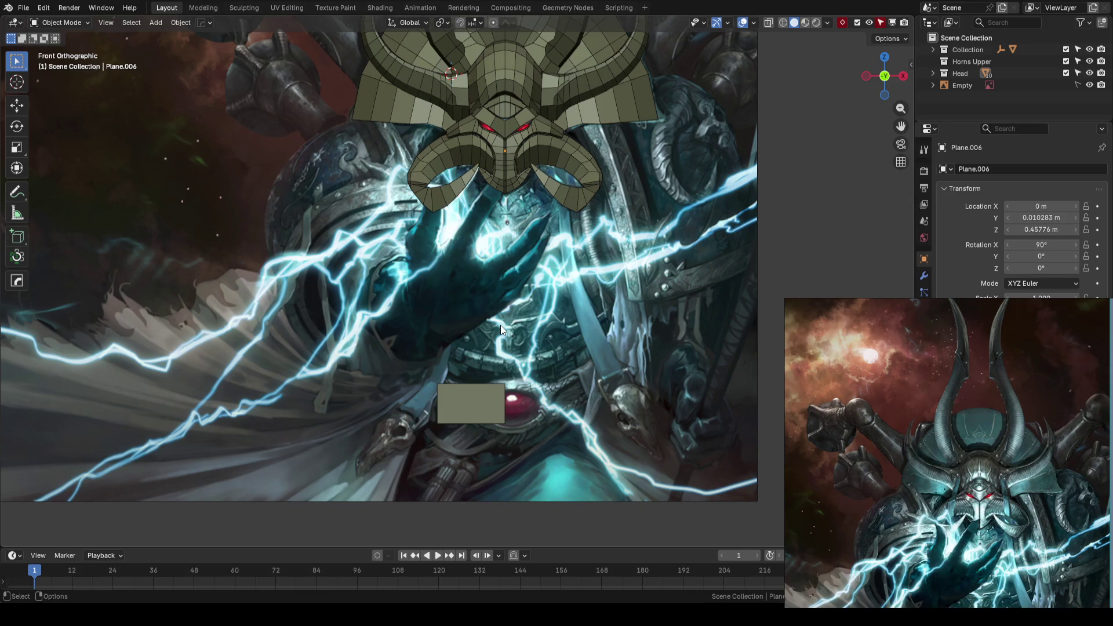
scroll(406, 365, "down", 1)
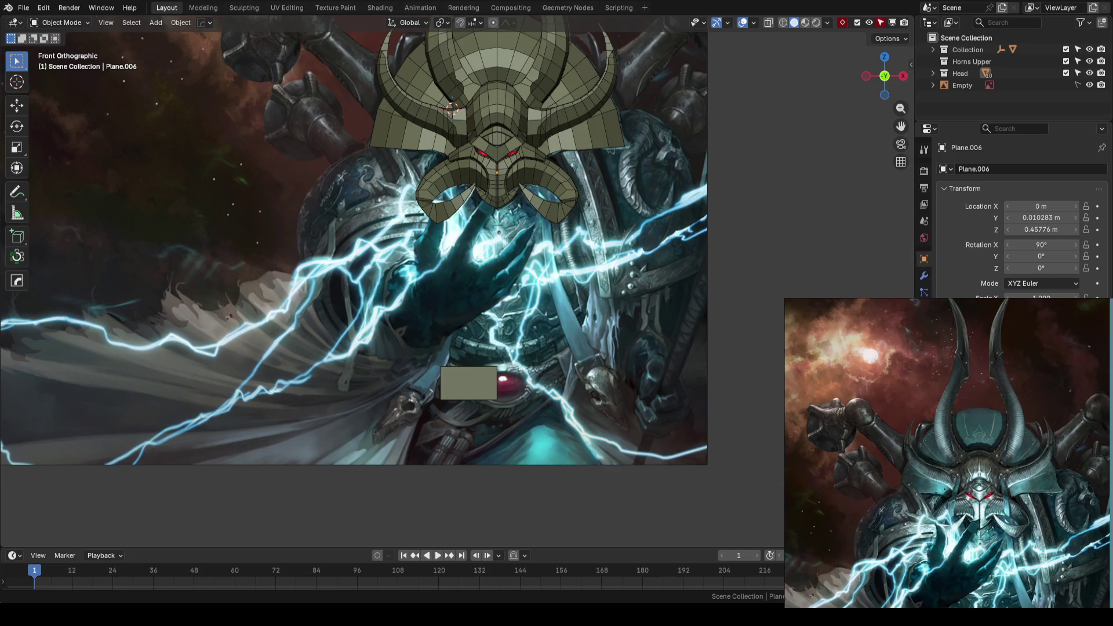
key("ctrl+s")
key("ctrl+s")
Step: Zoom and reframe the head mesh over the reference image, saving the file twice
scroll(525, 263, "down", 2)
scroll(526, 263, "up", 4)
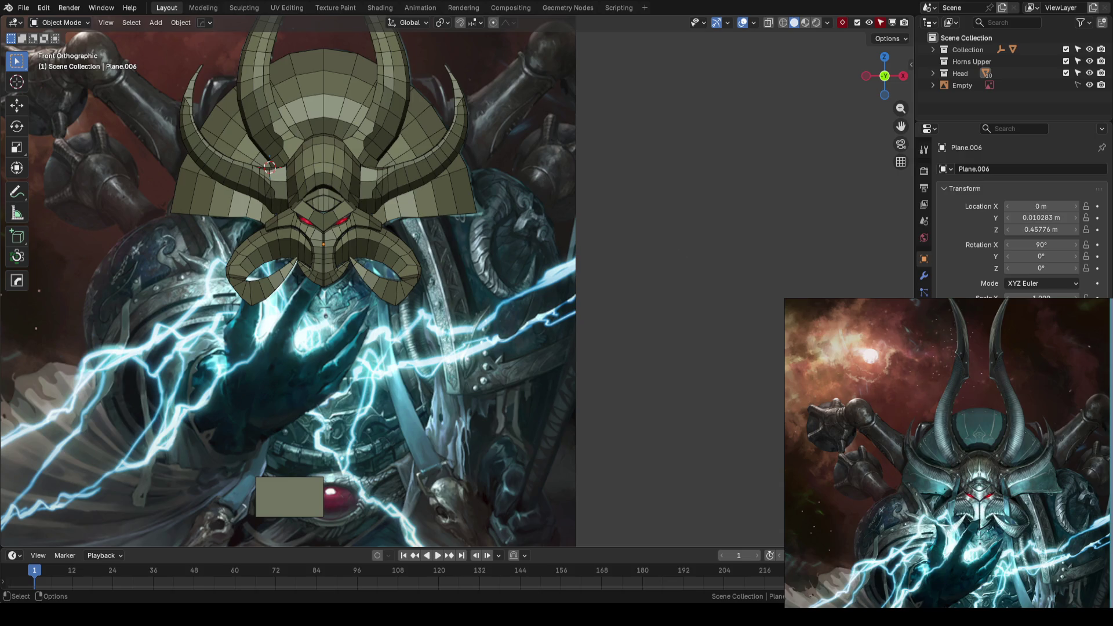
key("ctrl+s")
scroll(483, 274, "down", 2)
middle_click_drag(377, 322, 538, 277, "shift")
key("ctrl+s")
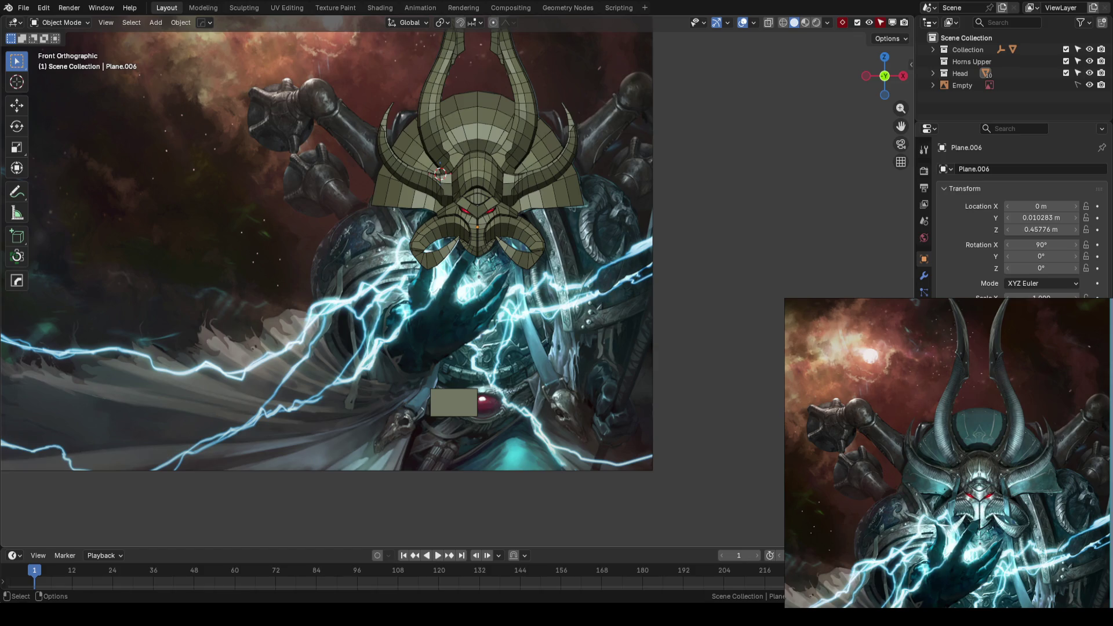
Step: Make Plane.008 the active object and save the blockout file
scroll(449, 287, "up", 2)
left_click(490, 222)
key("ctrl+s")
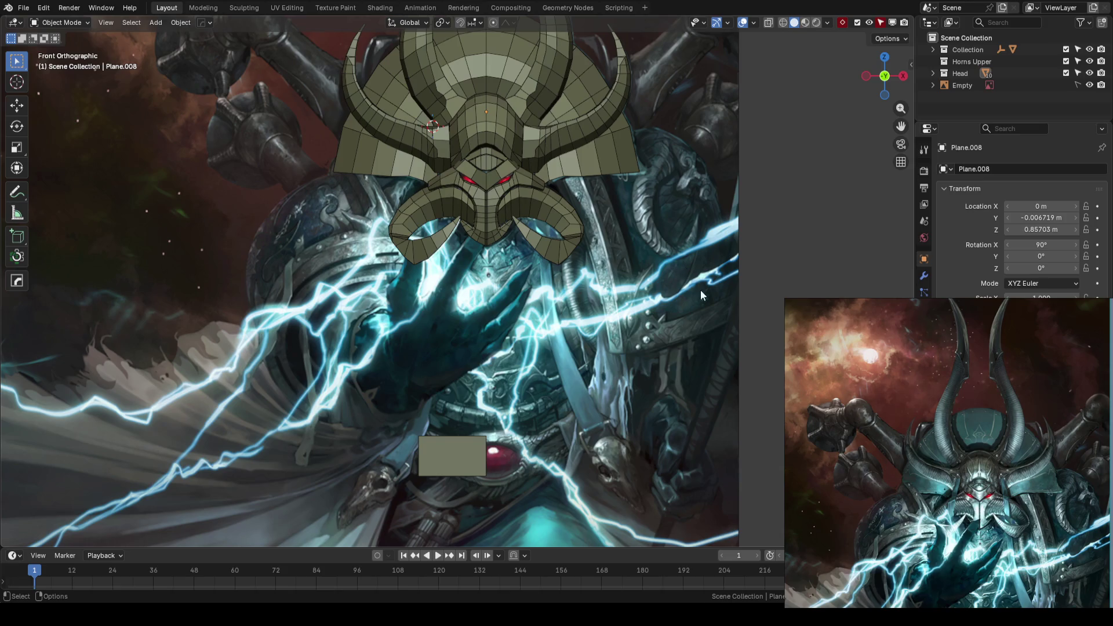
key("ctrl+s")
scroll(684, 291, "up", 3)
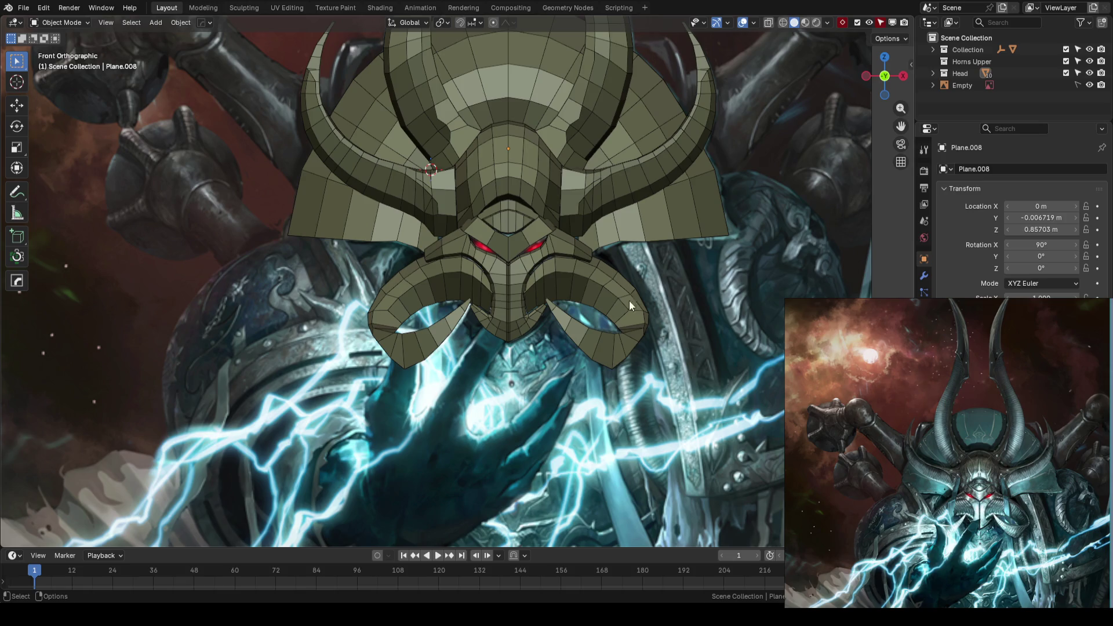
scroll(604, 273, "down", 4)
Step: Save, then select the lower horned face piece, frame it in Edit Mode, and recentre the head
key("ctrl+s")
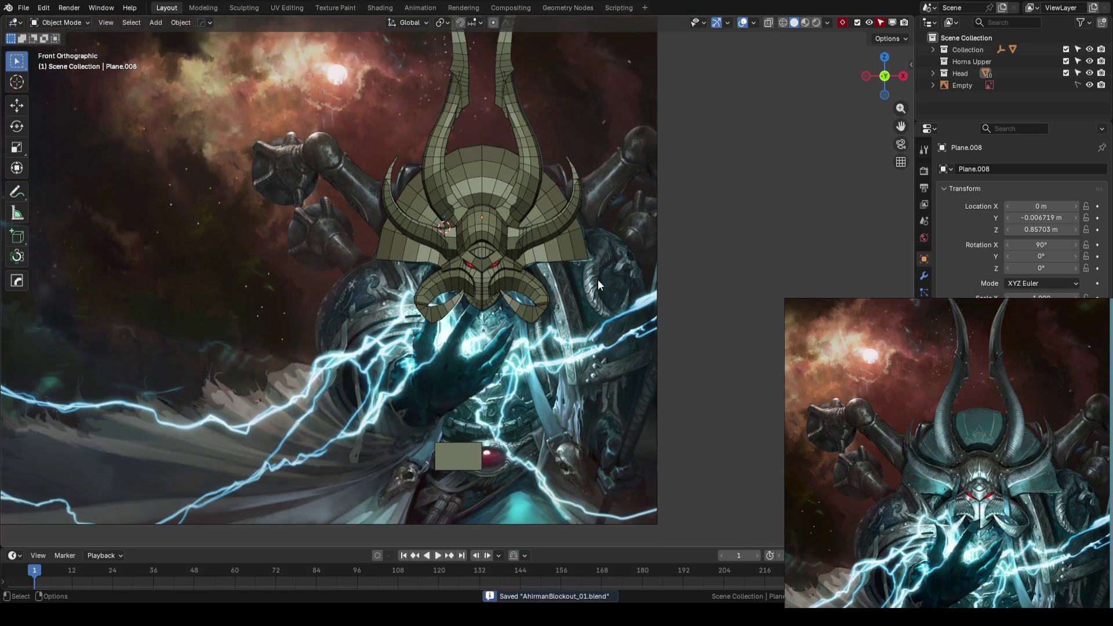
left_click(556, 267)
key("Tab")
key("KP_Decimal")
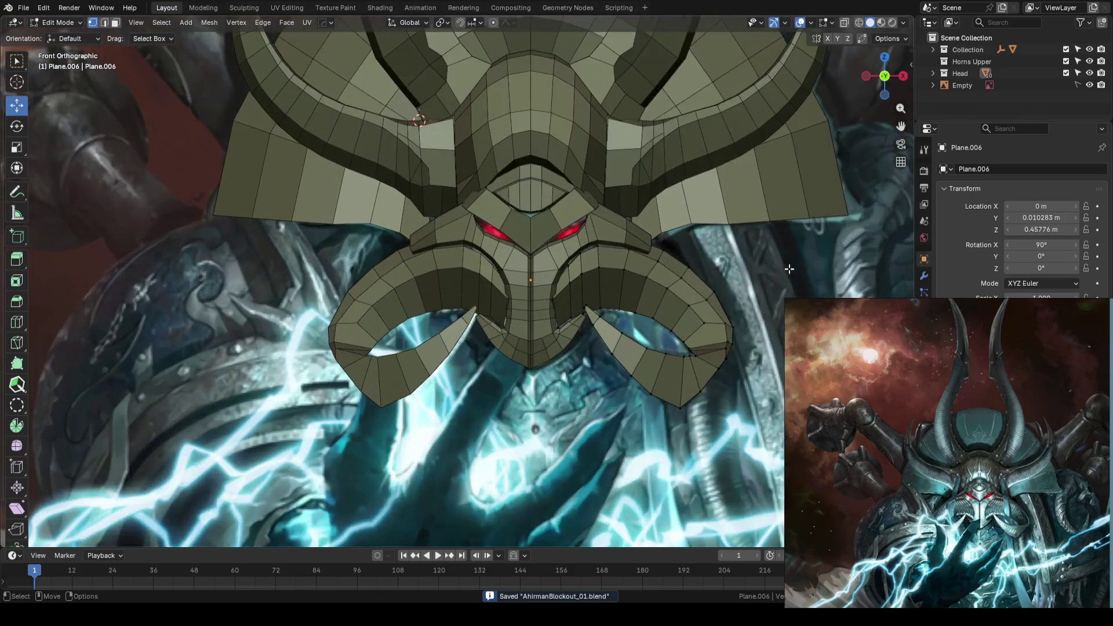
scroll(794, 255, "down", 4)
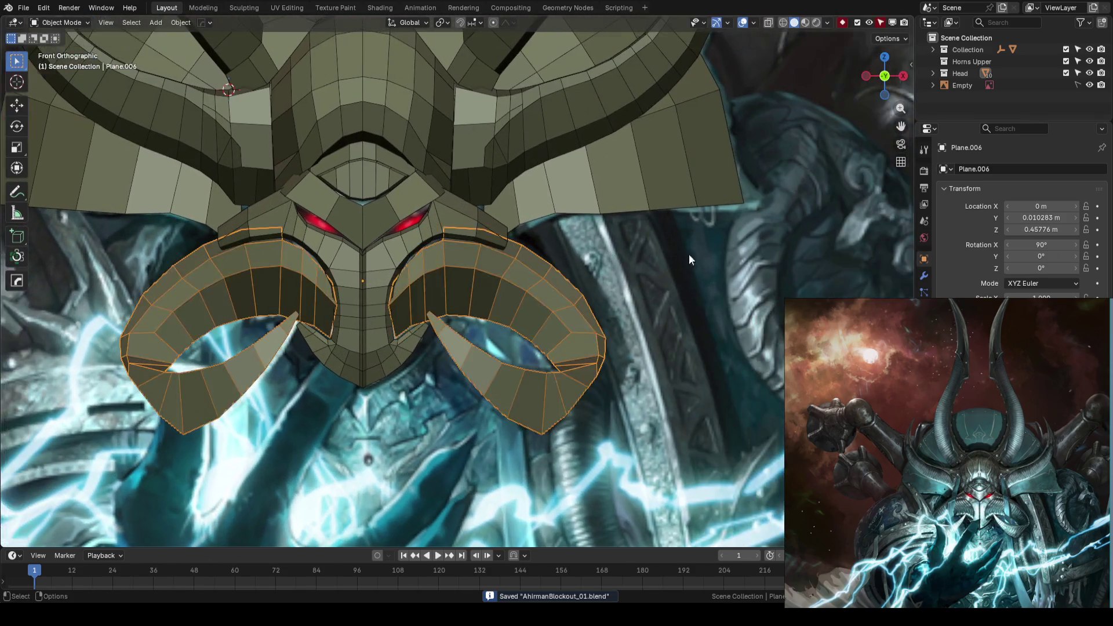
key("Tab")
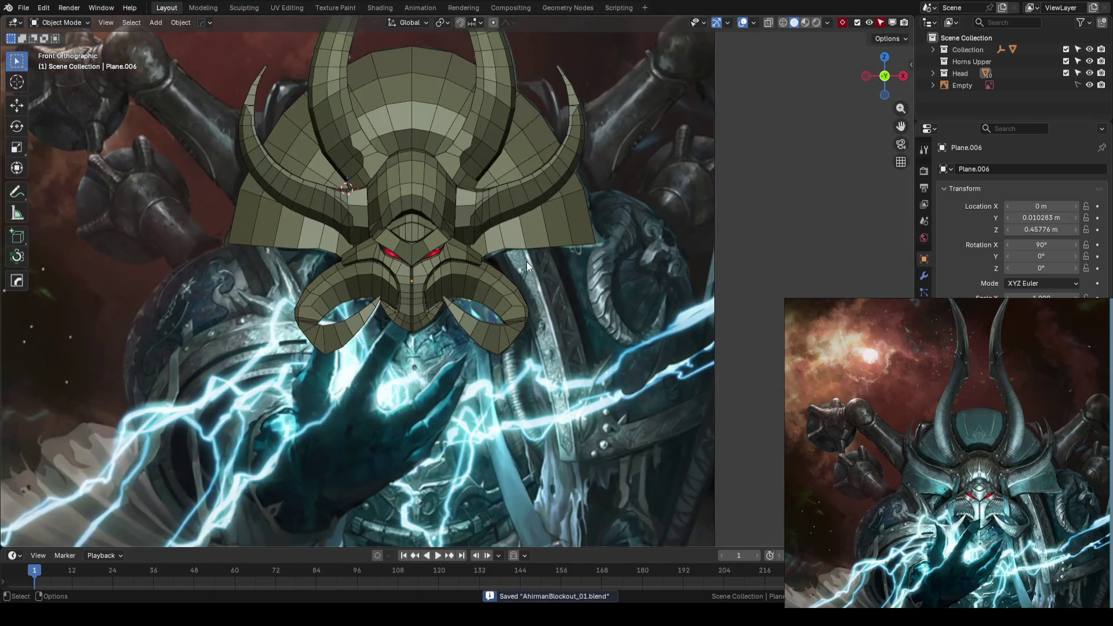
middle_click_drag(527, 262, 613, 223, "shift")
scroll(613, 222, "up", 1)
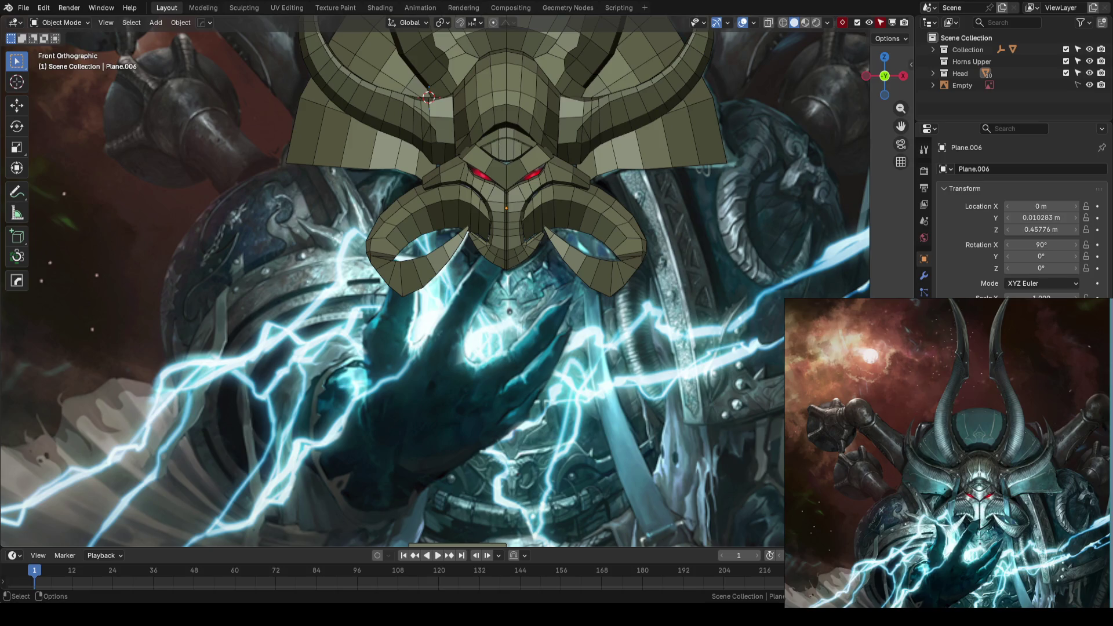
Step: Save the blockout again and select the lower horns object
key("ctrl+s")
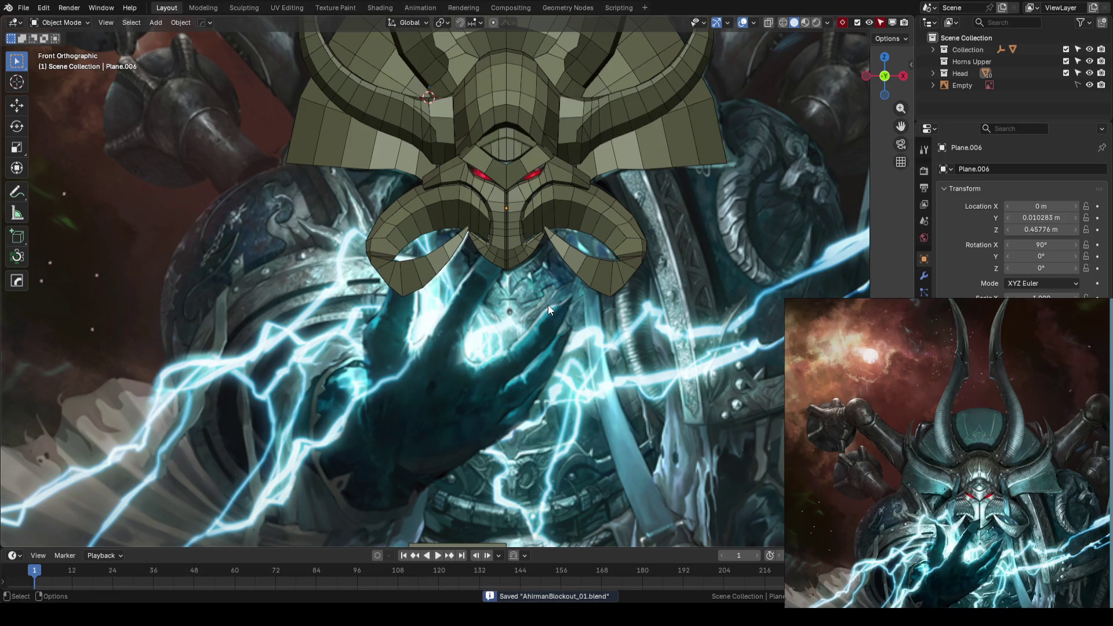
left_click(565, 254)
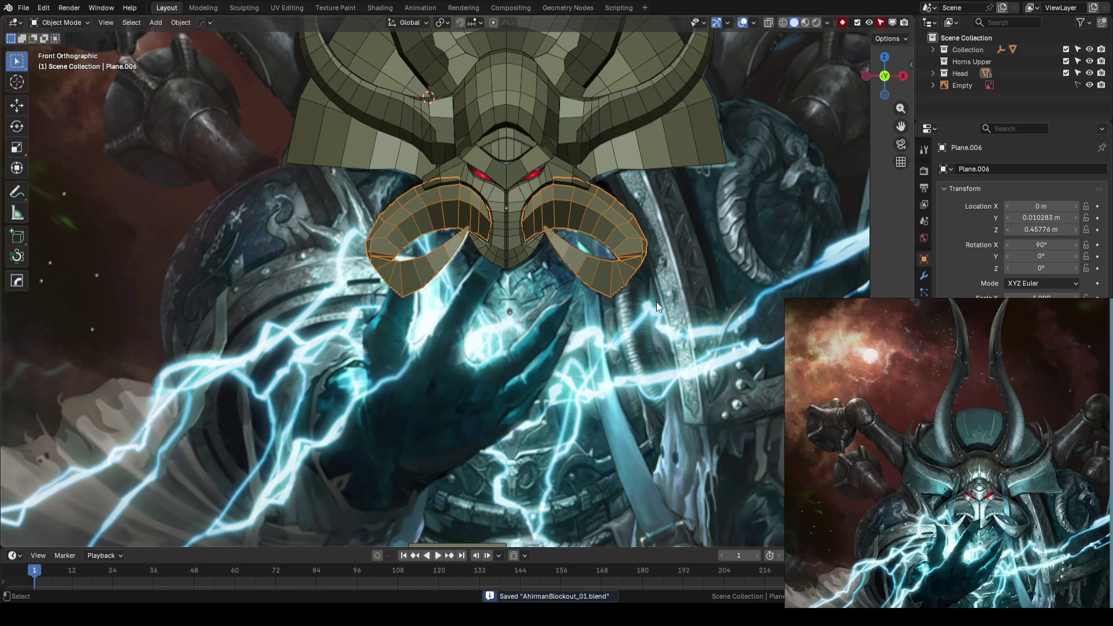
left_click(657, 301)
left_click(606, 283)
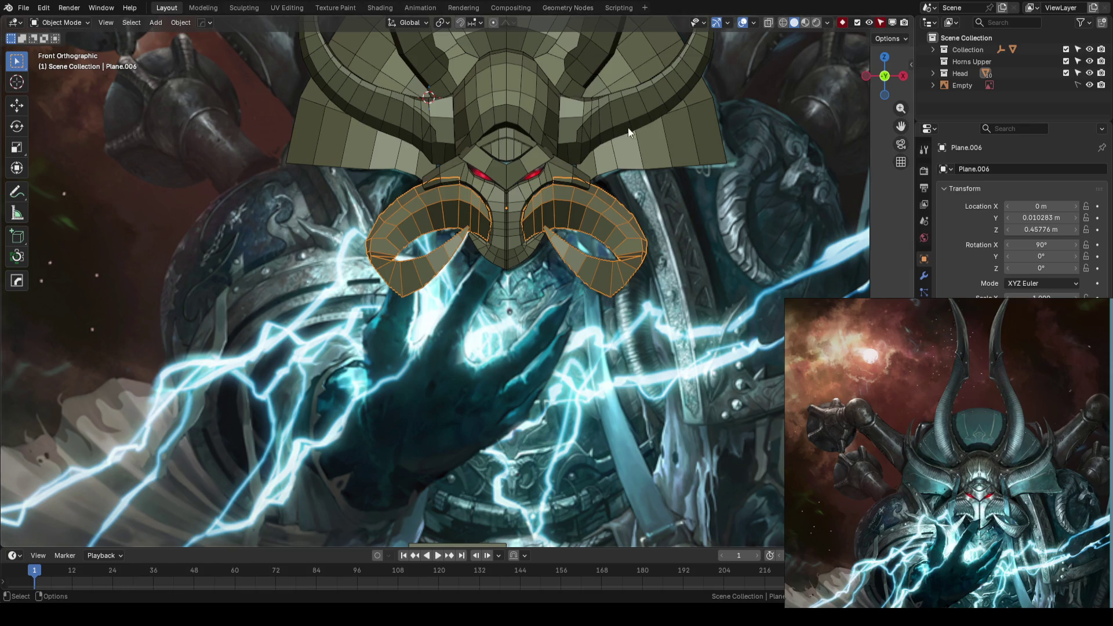
scroll(603, 317, "down", 2)
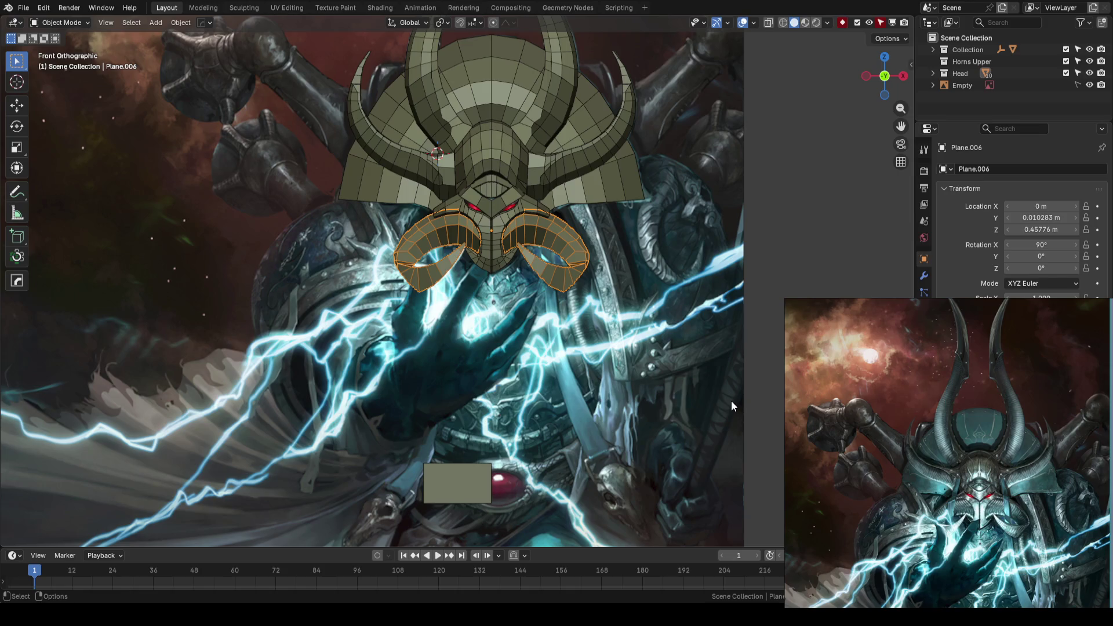
scroll(731, 401, "down", 3)
scroll(644, 329, "up", 2)
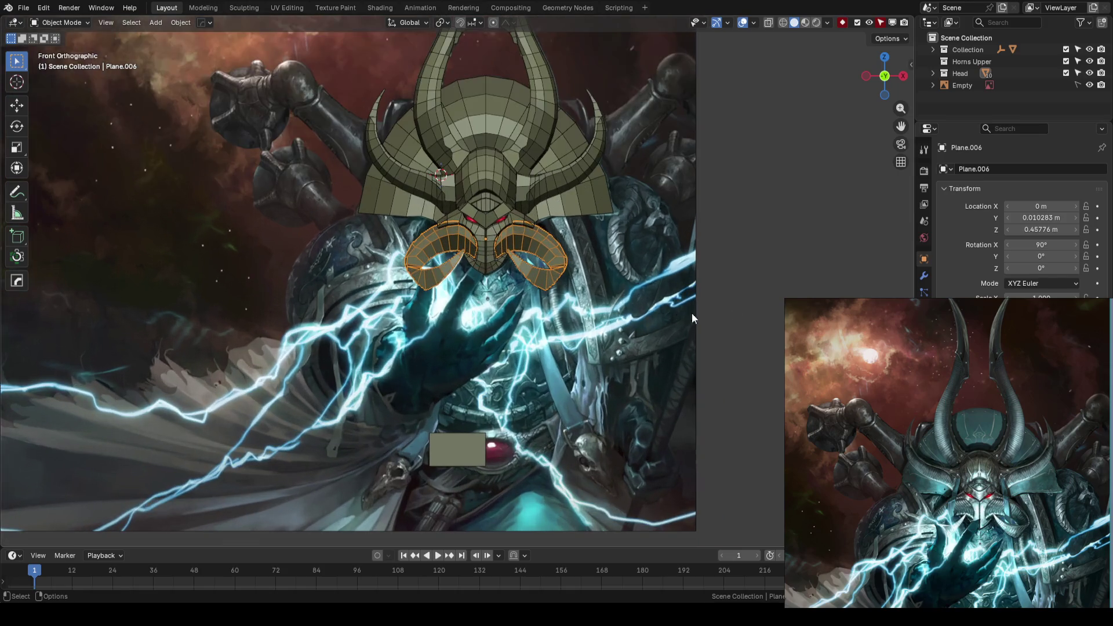
left_click(778, 303)
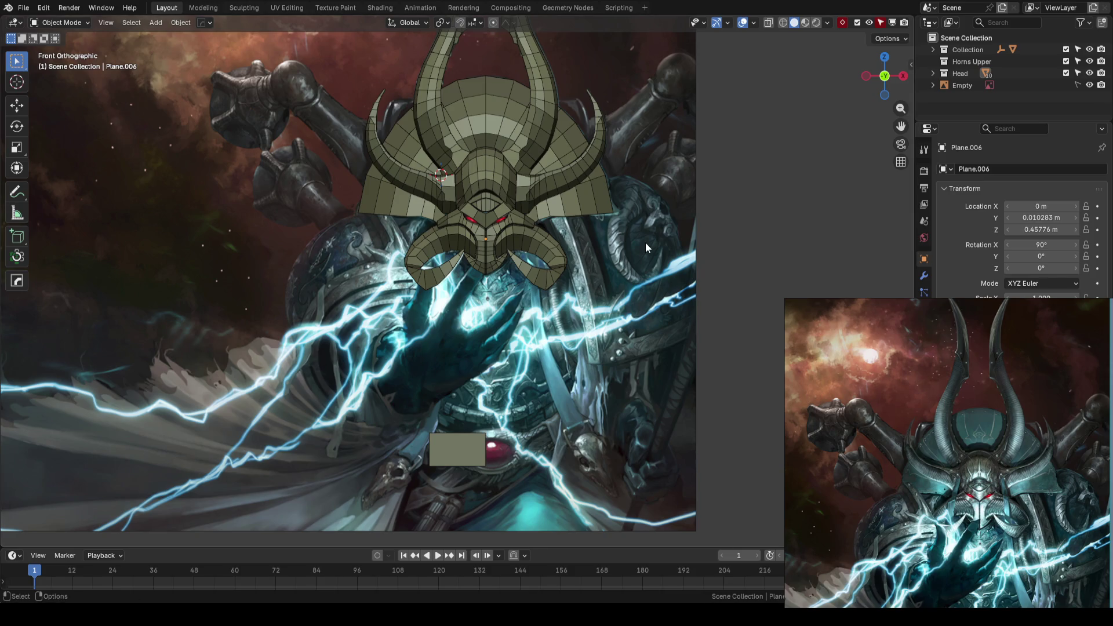
Step: Save the blockout file and orbit into perspective around the head
scroll(620, 281, "down", 2)
key("ctrl+s")
scroll(632, 296, "up", 3)
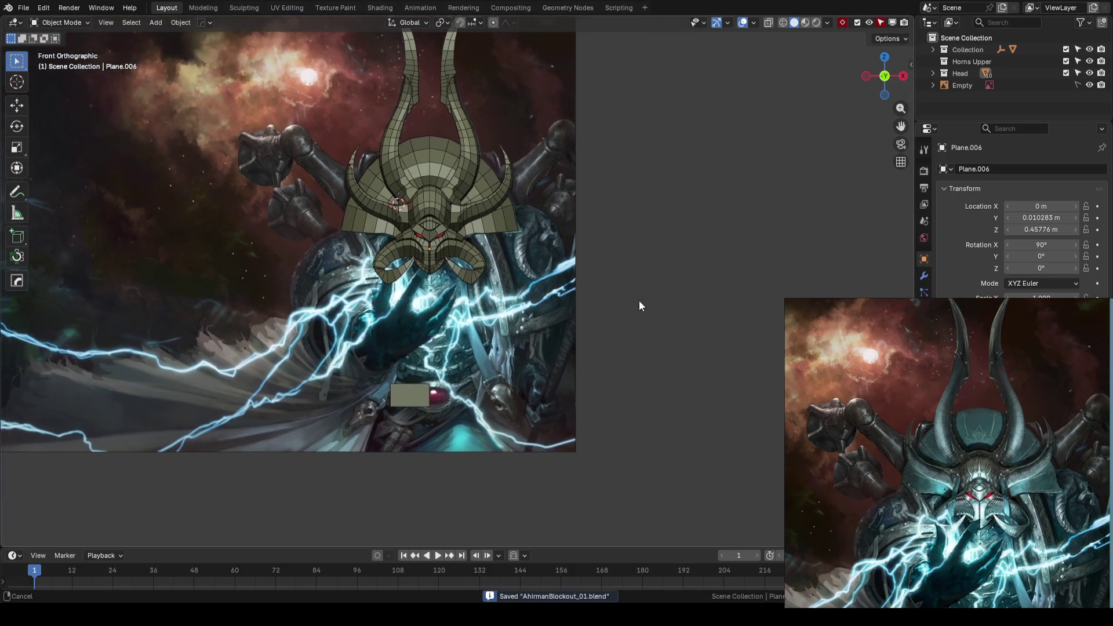
scroll(513, 285, "down", 1)
mouse_move(514, 285)
middle_mouse_down()
mouse_move(492, 284)
mouse_move(543, 305)
mouse_move(579, 283)
mouse_move(581, 269)
middle_mouse_up()
Step: Add a Cube mesh beside the head, undoing an accidentally added circle
key("shift+a")
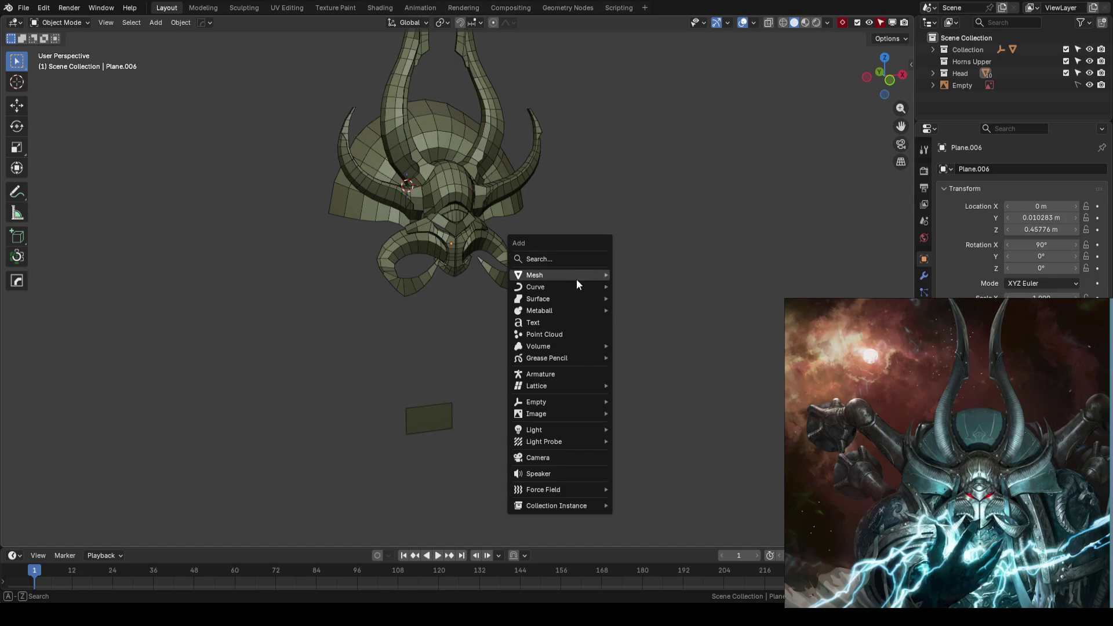
mouse_move(576, 277)
left_click(646, 291)
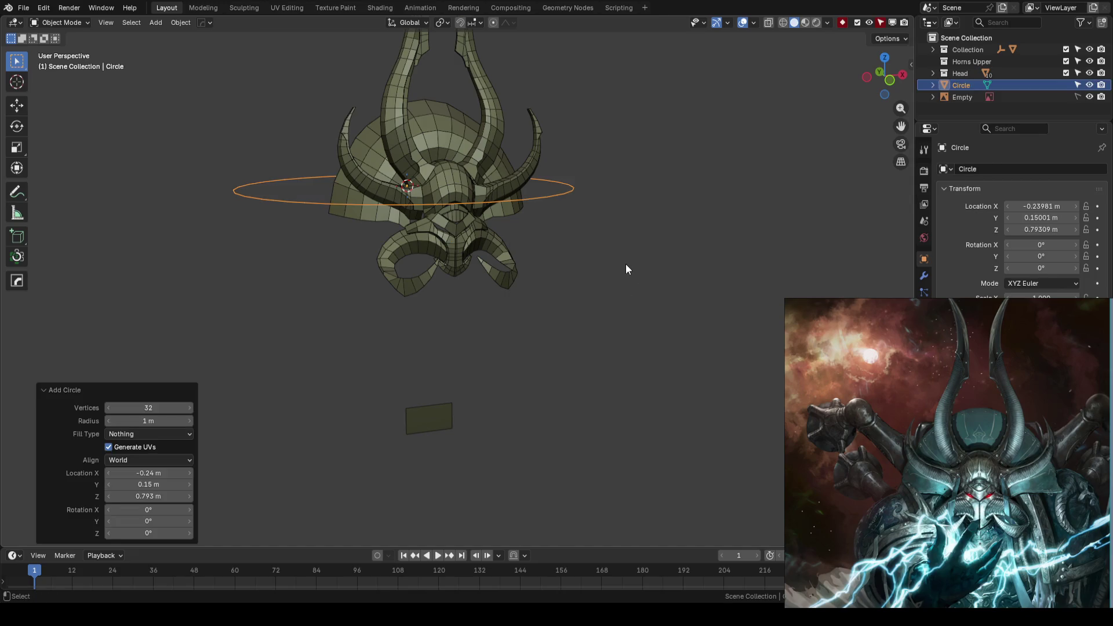
key("ctrl+z")
key("shift+a")
mouse_move(586, 255)
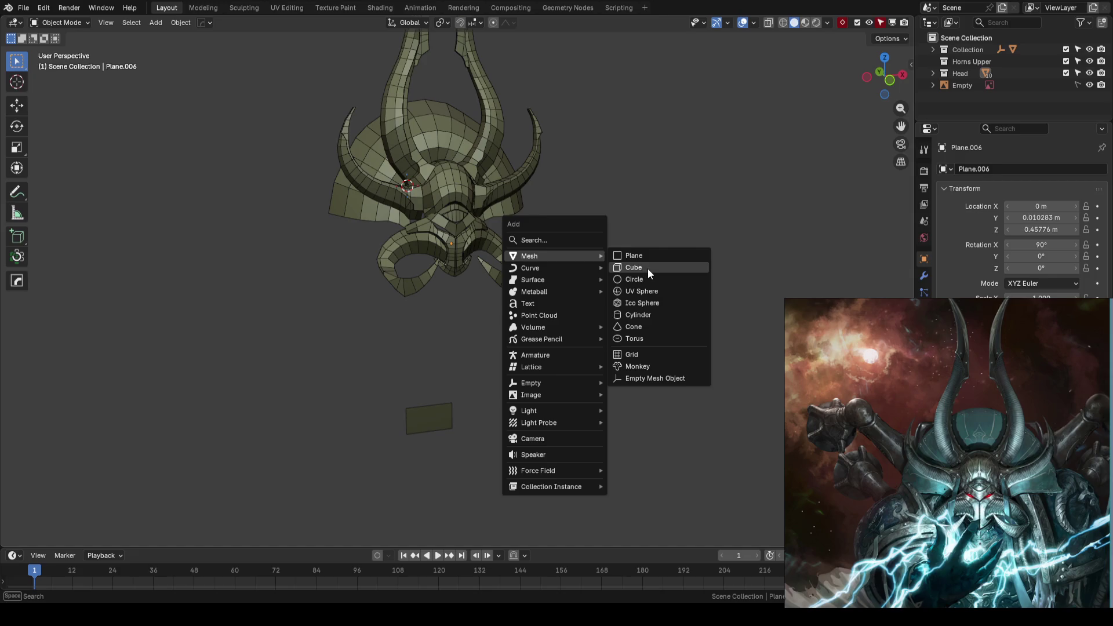
left_click(649, 270)
mouse_move(651, 272)
middle_mouse_down()
mouse_move(684, 273)
mouse_move(631, 262)
mouse_move(659, 280)
mouse_move(646, 309)
mouse_move(698, 312)
mouse_move(613, 313)
middle_mouse_up()
scroll(584, 313, "down", 2)
Step: Loop-cut the cube down the middle and delete its right half
key("Tab")
key("ctrl+r")
left_click(473, 233)
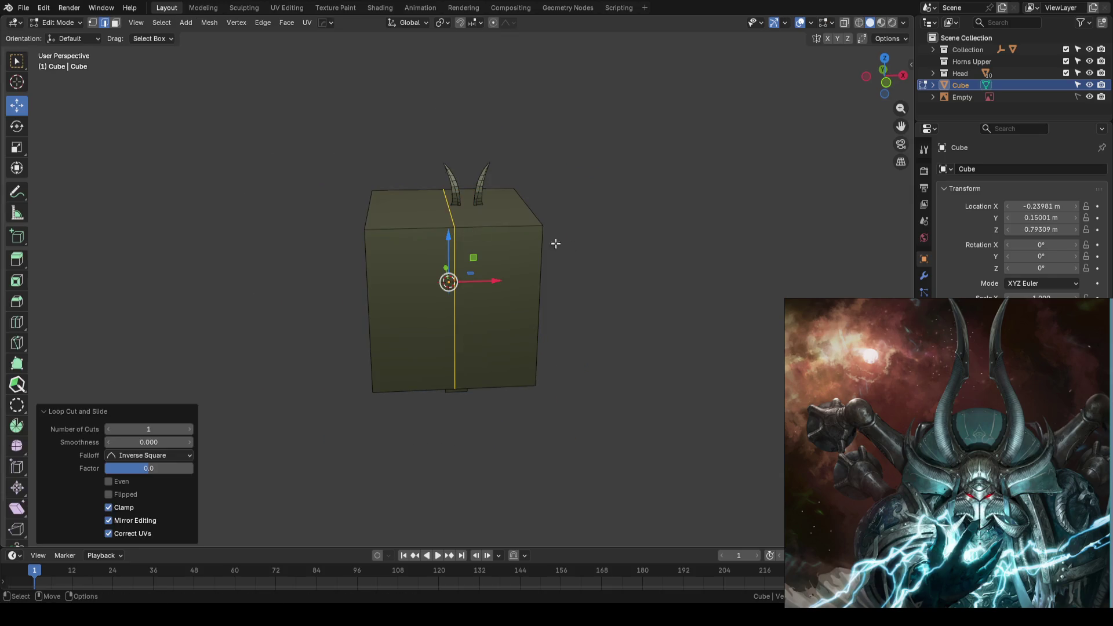
key("3")
left_click(513, 227)
key("Delete")
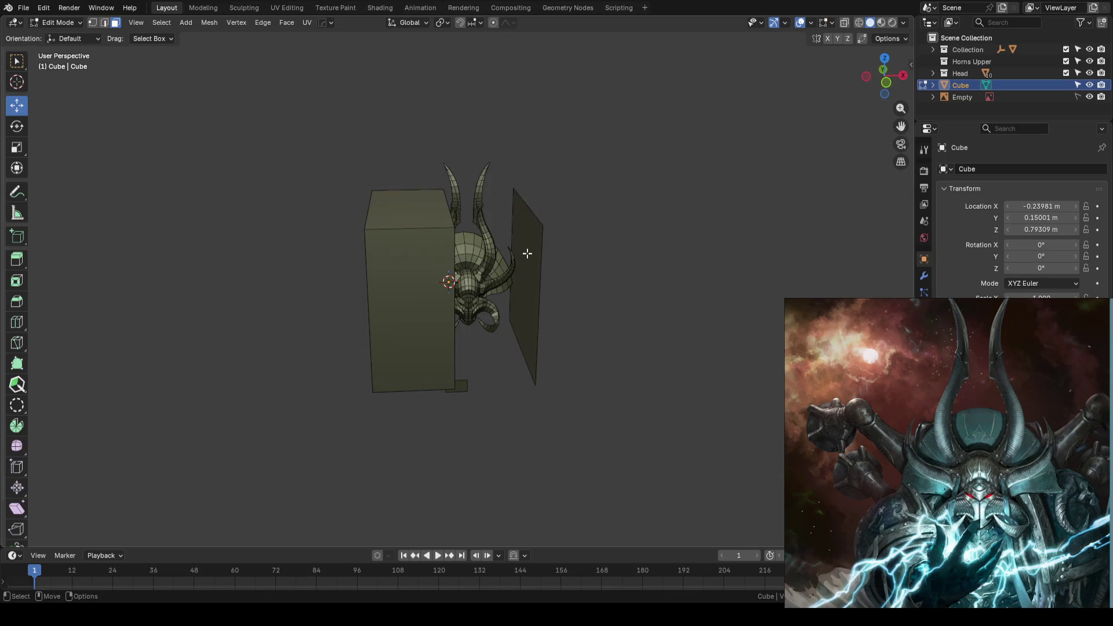
key("Tab")
key("Tab")
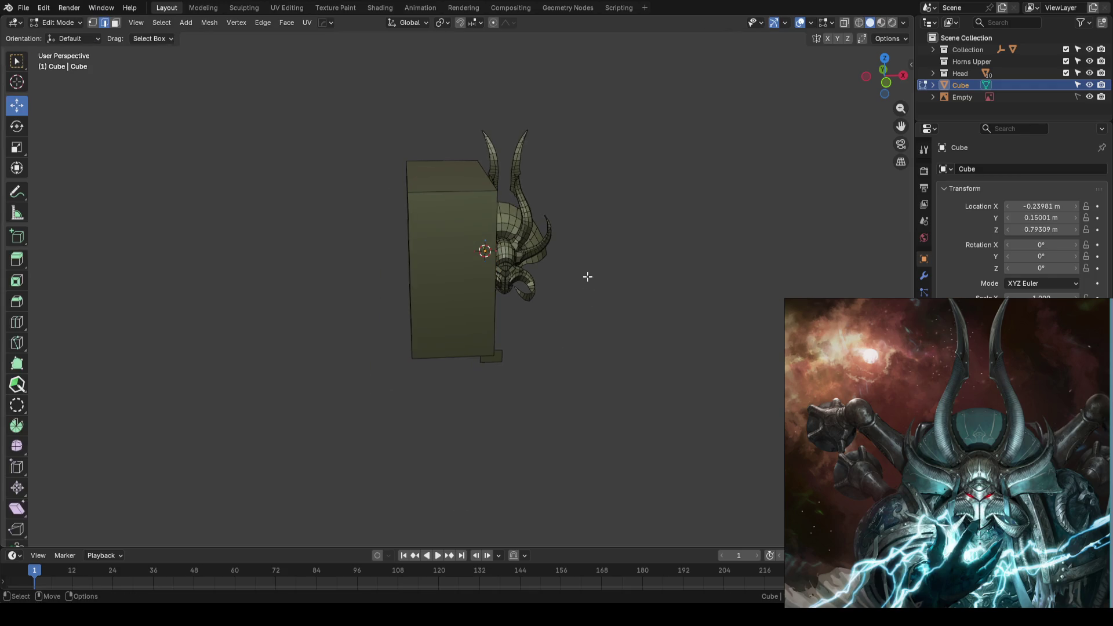
mouse_move(588, 276)
middle_mouse_down()
mouse_move(579, 251)
mouse_move(559, 266)
mouse_move(527, 259)
mouse_move(682, 261)
middle_mouse_up()
key("Tab")
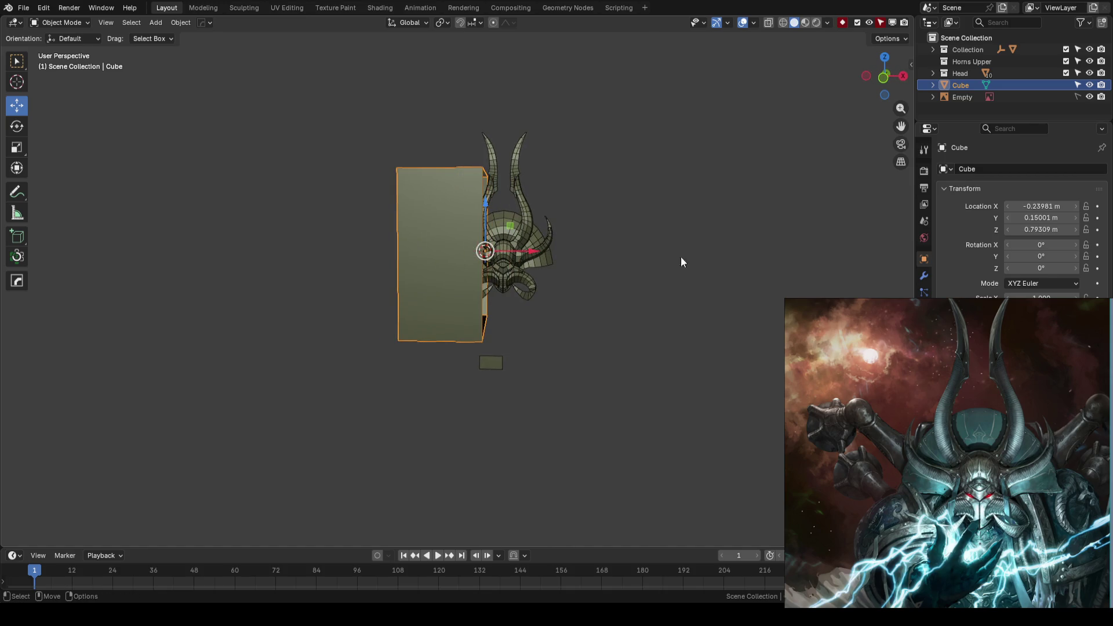
Step: Add a Mirror modifier on X (merge 0.001 m) to restore the full cube
left_click(924, 275)
left_click(1000, 169)
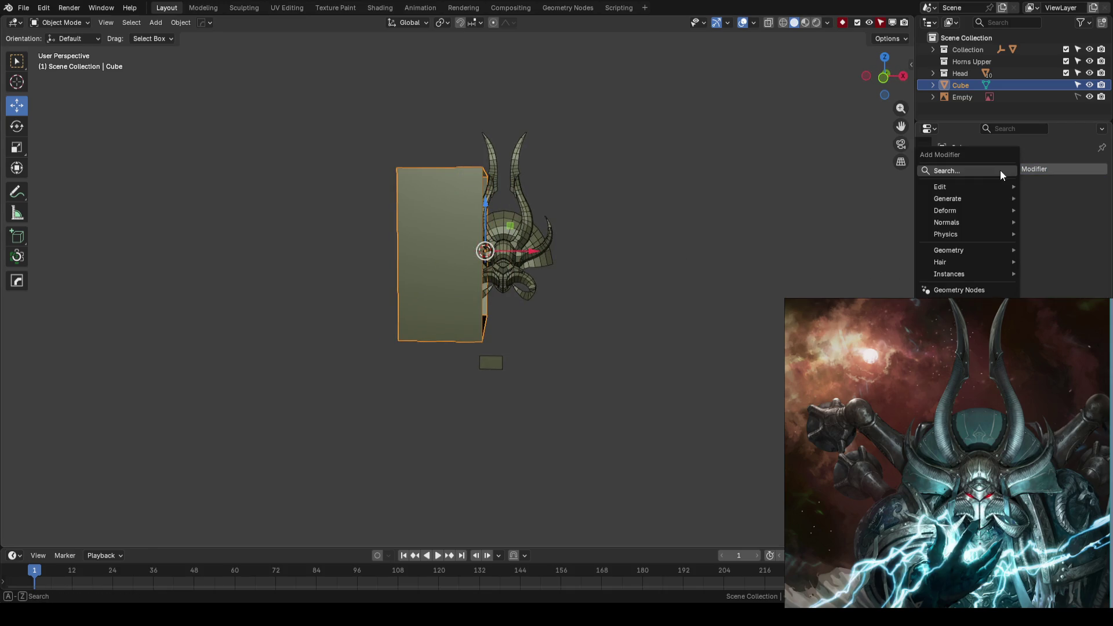
mouse_move(983, 190)
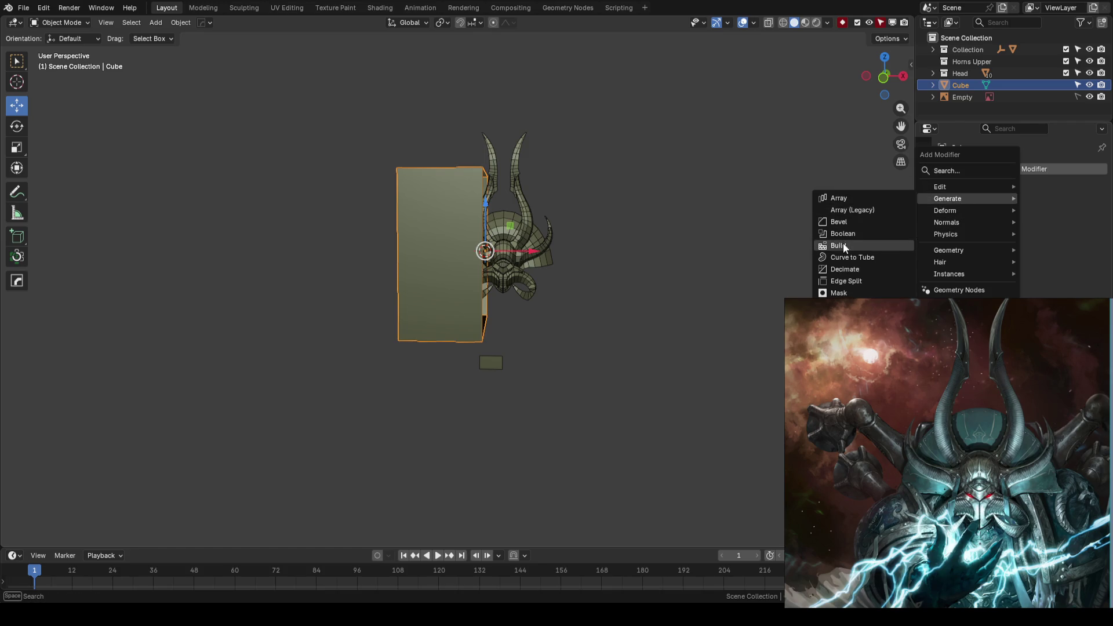
left_click(838, 305)
scroll(757, 294, "down", 2)
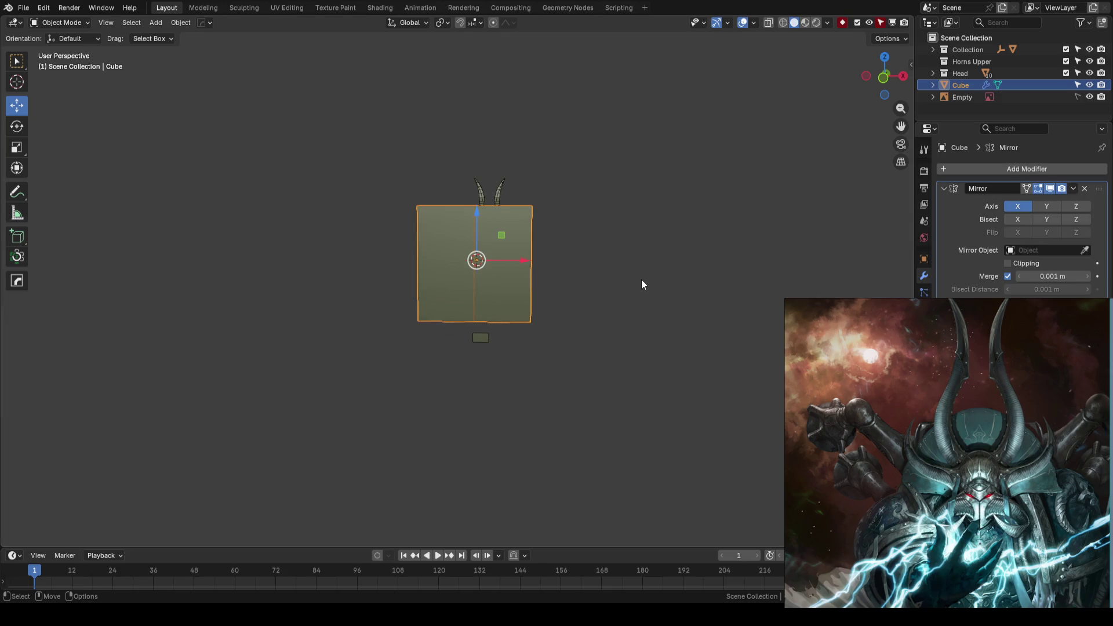
mouse_move(601, 283)
middle_mouse_down()
mouse_move(616, 321)
mouse_move(616, 292)
mouse_move(625, 320)
mouse_move(717, 308)
middle_mouse_up()
scroll(607, 275, "up", 2)
scroll(608, 276, "down", 2)
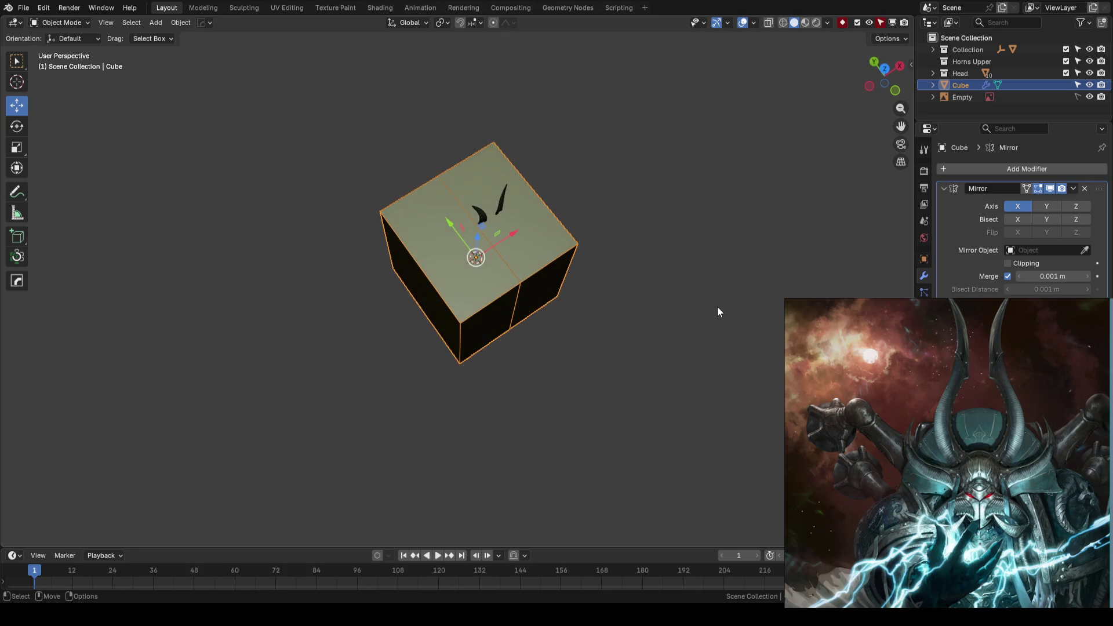
Step: Rotate the cube about -97° on Z and slide it along X
key("r")
key("z")
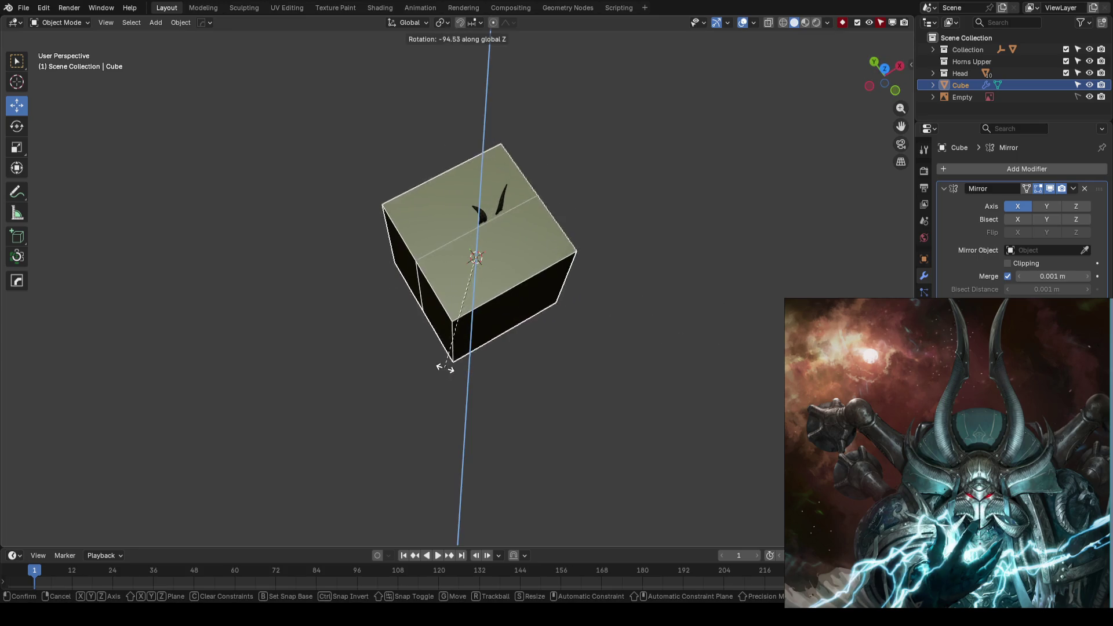
left_click(443, 368)
key("g")
key("x")
left_click(692, 226)
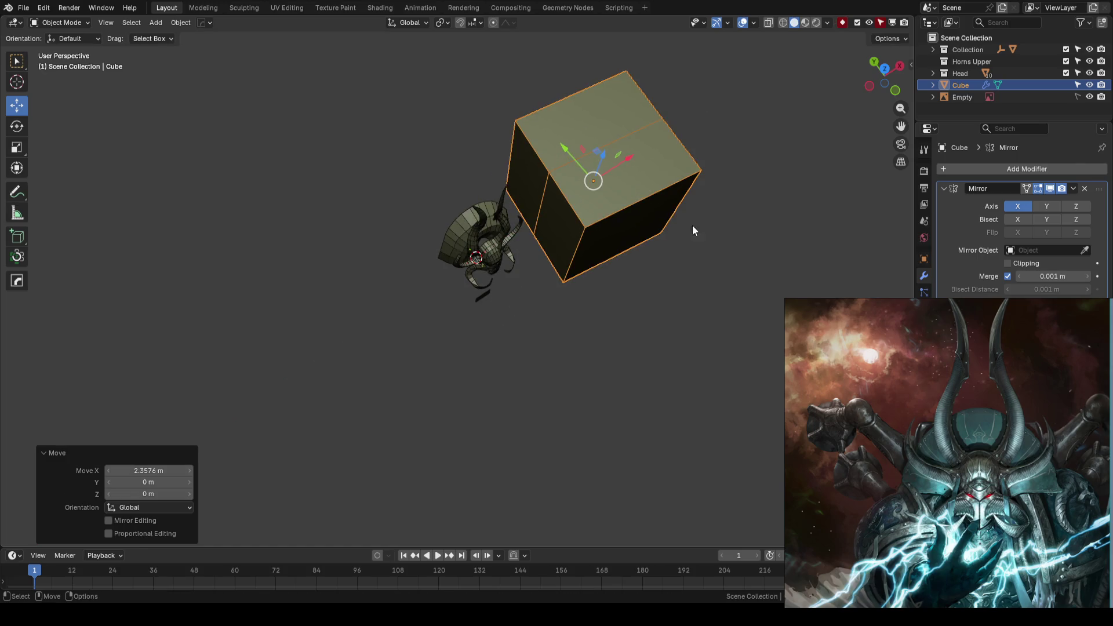
mouse_move(667, 259)
middle_mouse_down()
mouse_move(607, 186)
mouse_move(670, 182)
mouse_move(462, 219)
middle_mouse_up()
Step: Lower the cube, shrink it to a small square, and place it beside the head
key("g")
key("z")
left_click(550, 250)
key("g")
left_click(609, 270)
key("s")
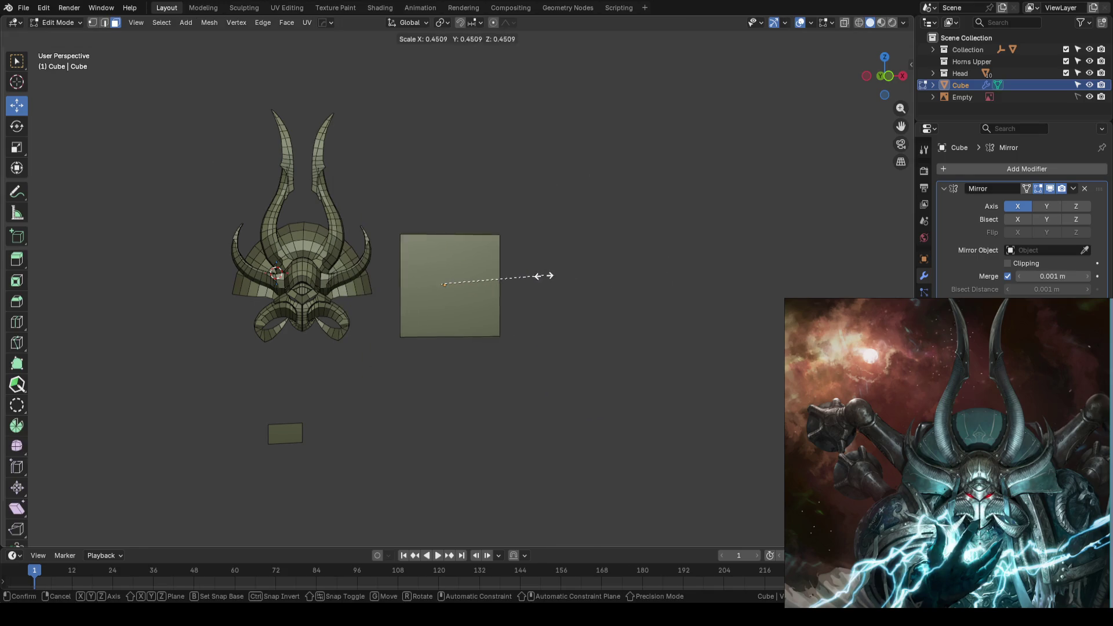
left_click(540, 283)
key("g")
left_click(505, 284)
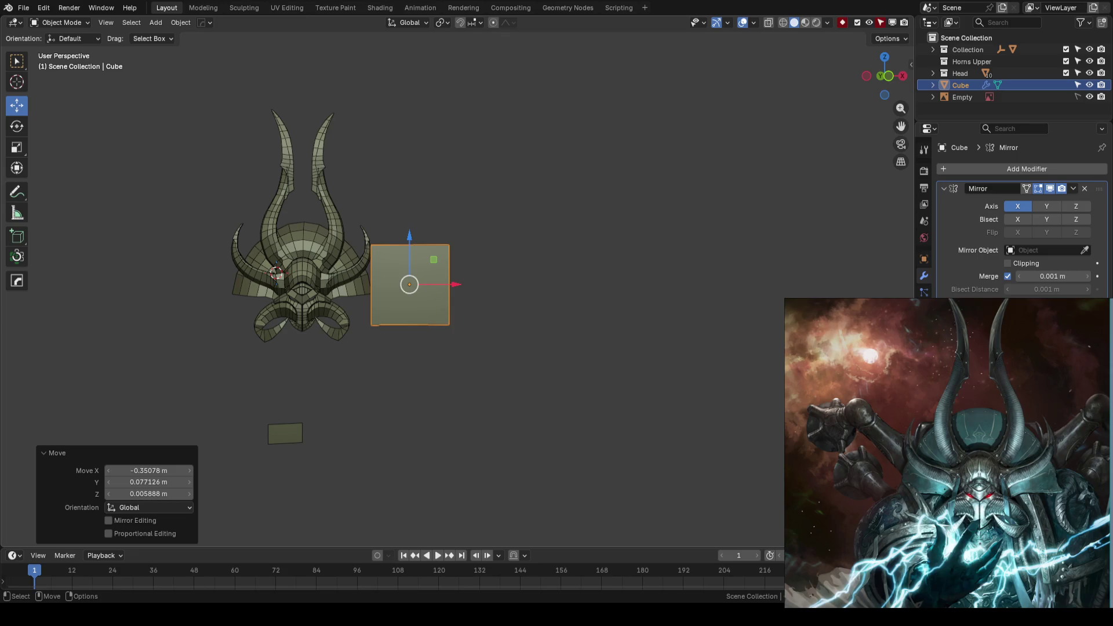
Step: Switch to Front view and enable X-ray to see the reference through the cube
mouse_move(554, 332)
middle_mouse_down()
mouse_move(610, 308)
mouse_move(554, 319)
middle_mouse_up()
key("KP_1")
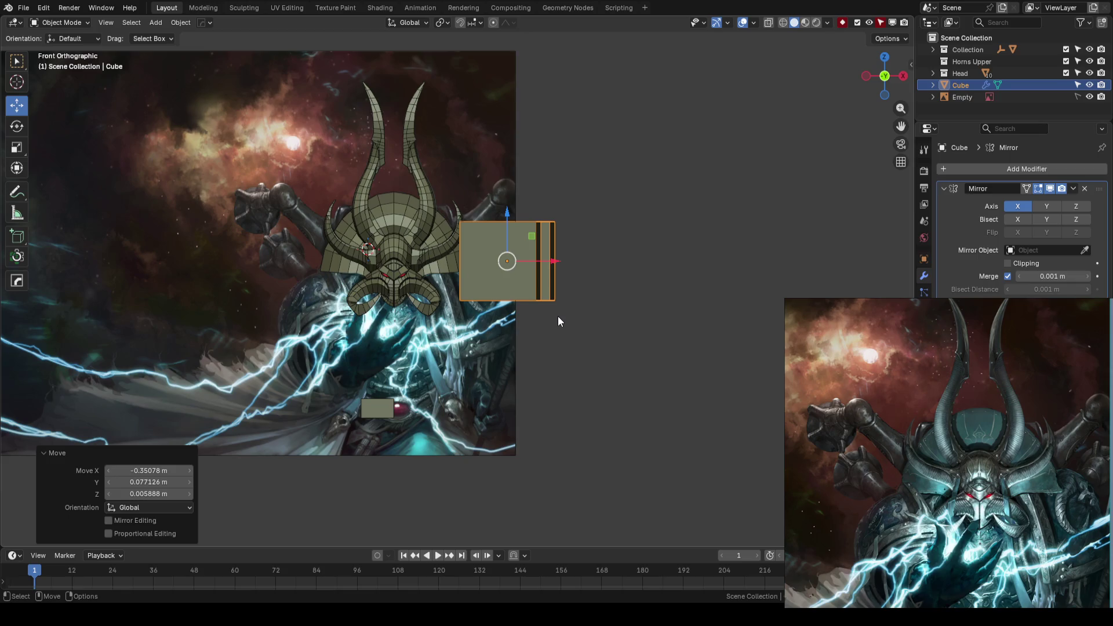
scroll(558, 315, "up", 2)
key("alt+z")
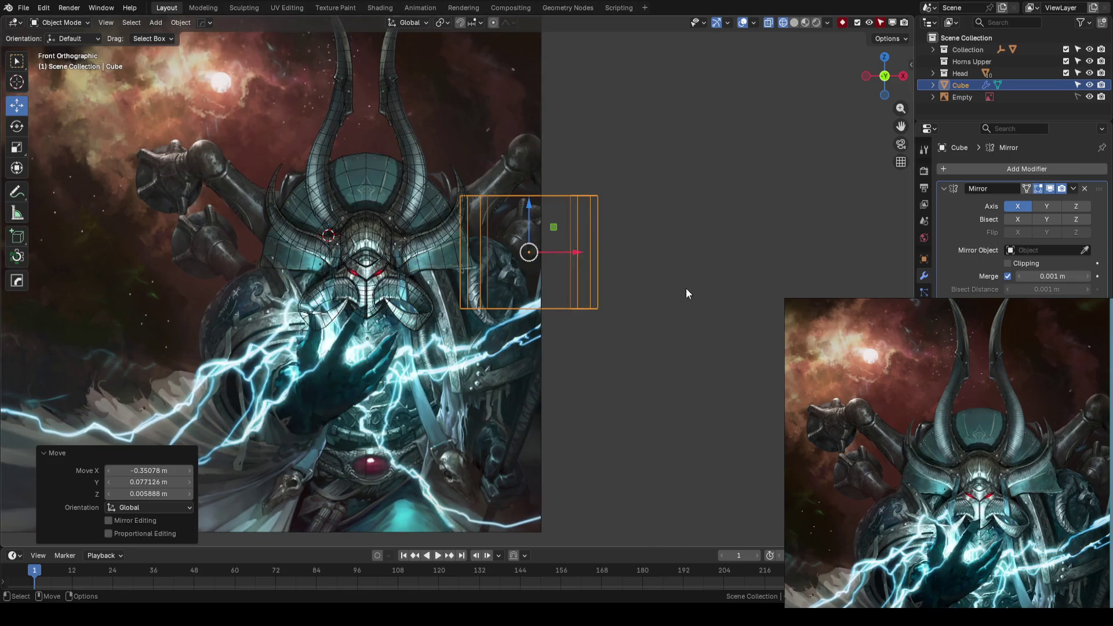
Step: Rescale the cube's mesh in Edit Mode and move the block lower
key("Tab")
key("s")
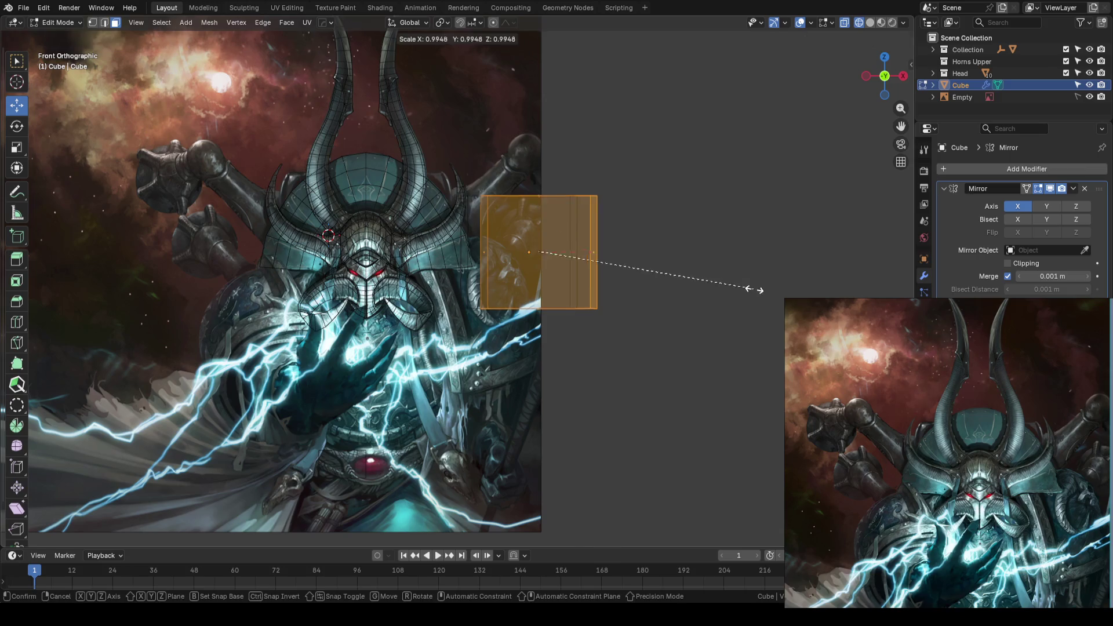
left_click(688, 294)
key("Tab")
key("g")
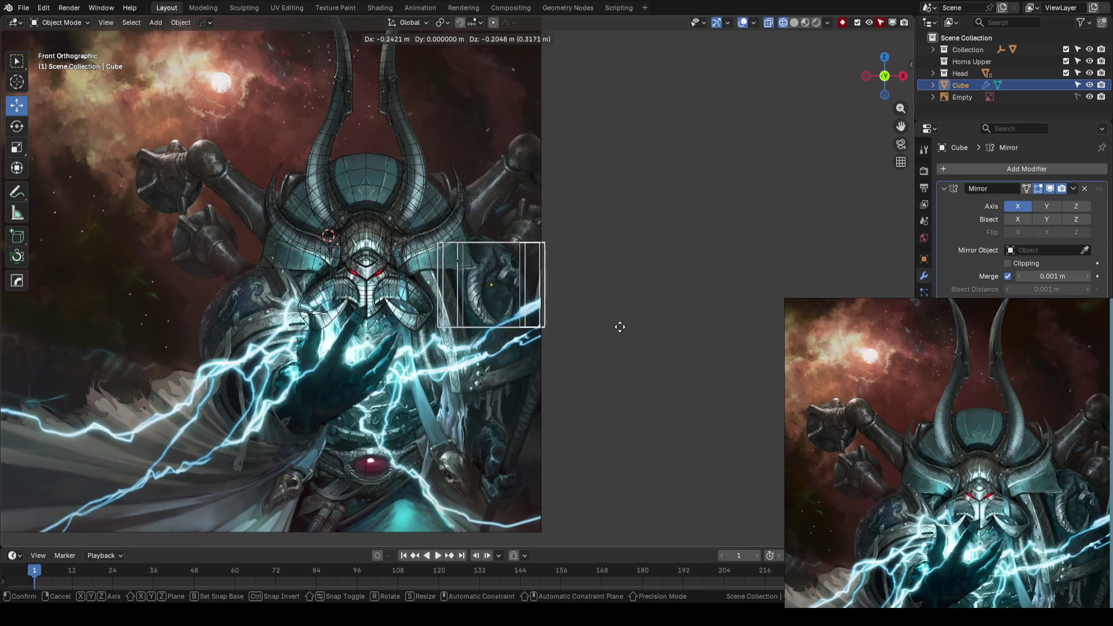
left_click(618, 325)
scroll(602, 301, "down", 4)
Step: Orbit into perspective and deselect all of the cube's mesh elements
mouse_move(599, 298)
middle_mouse_down()
mouse_move(573, 357)
mouse_move(582, 366)
mouse_move(547, 303)
mouse_move(659, 350)
mouse_move(564, 295)
middle_mouse_up()
key("Tab")
key("alt+a")
scroll(644, 339, "up", 5)
scroll(602, 319, "down", 2)
key("Tab")
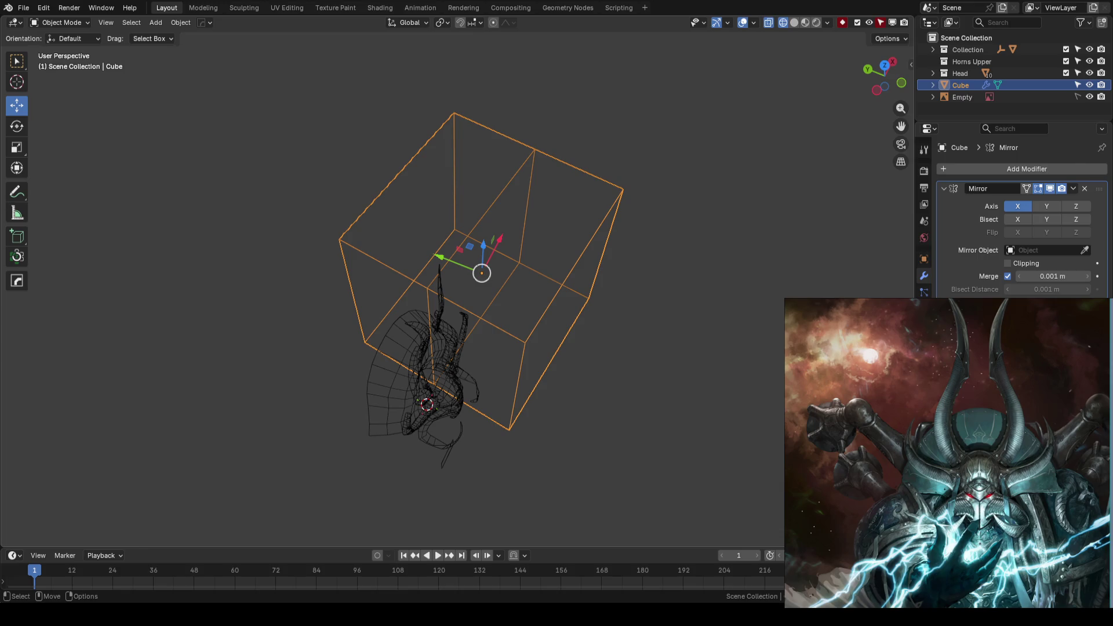
Step: Select half of the cube's mesh, scale it to 0.657, and return to Front view
scroll(482, 350, "up", 2)
scroll(505, 344, "down", 3)
key("Tab")
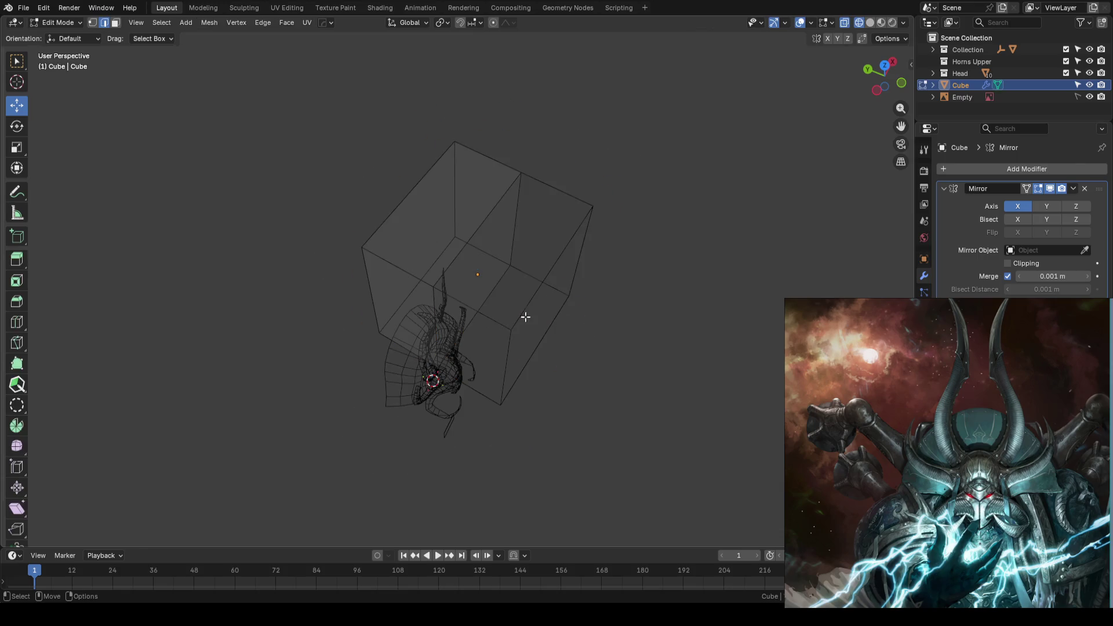
left_click(504, 274)
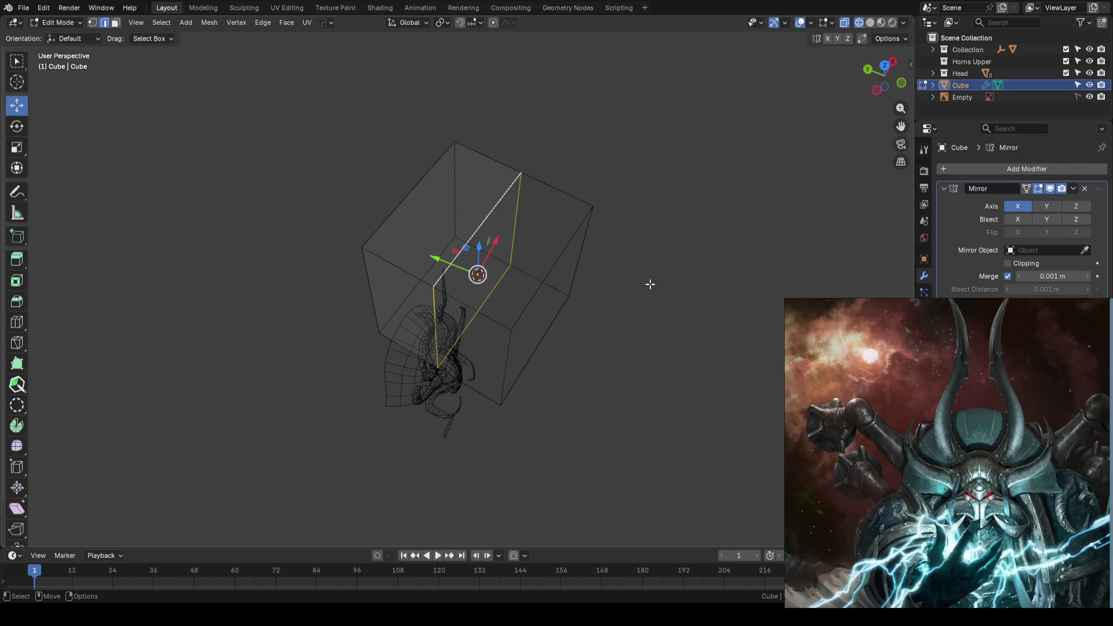
key("Tab")
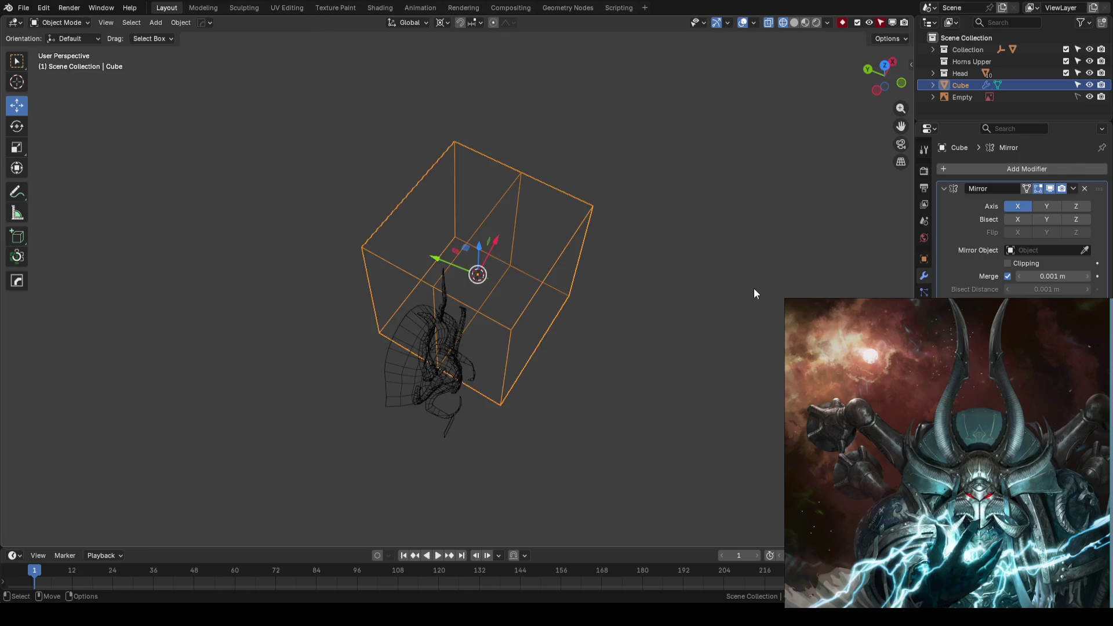
key("Tab")
key("s")
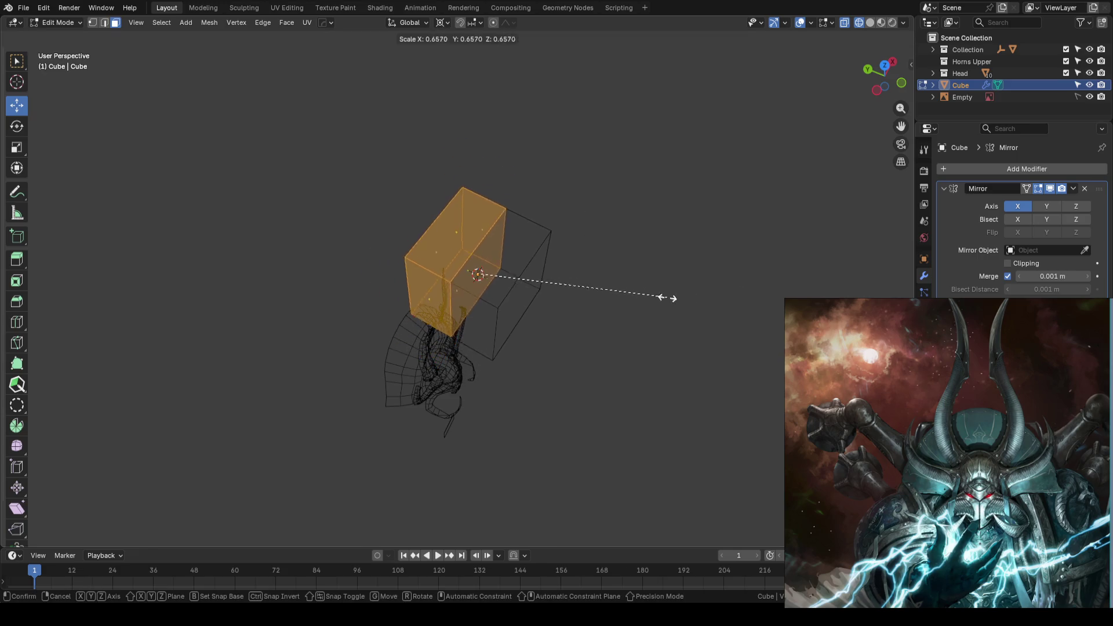
left_click(562, 298)
key("Tab")
key("KP_1")
scroll(553, 302, "up", 4)
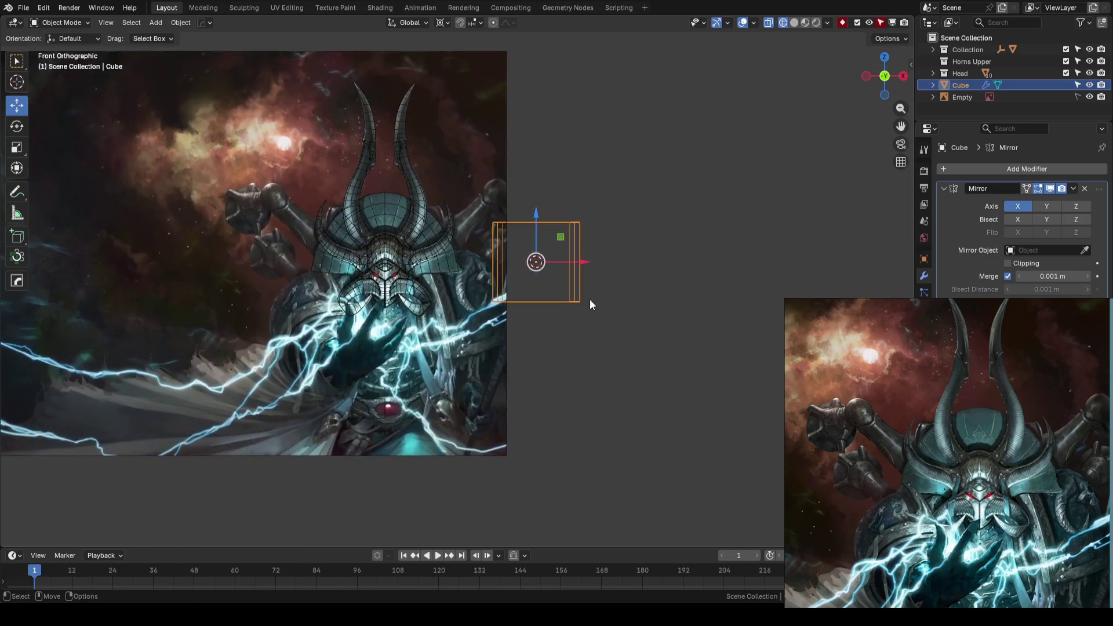
Step: Tilt the box about -19.8° around its own origin and place it over the reference shoulder
scroll(755, 272, "up", 2)
key("g")
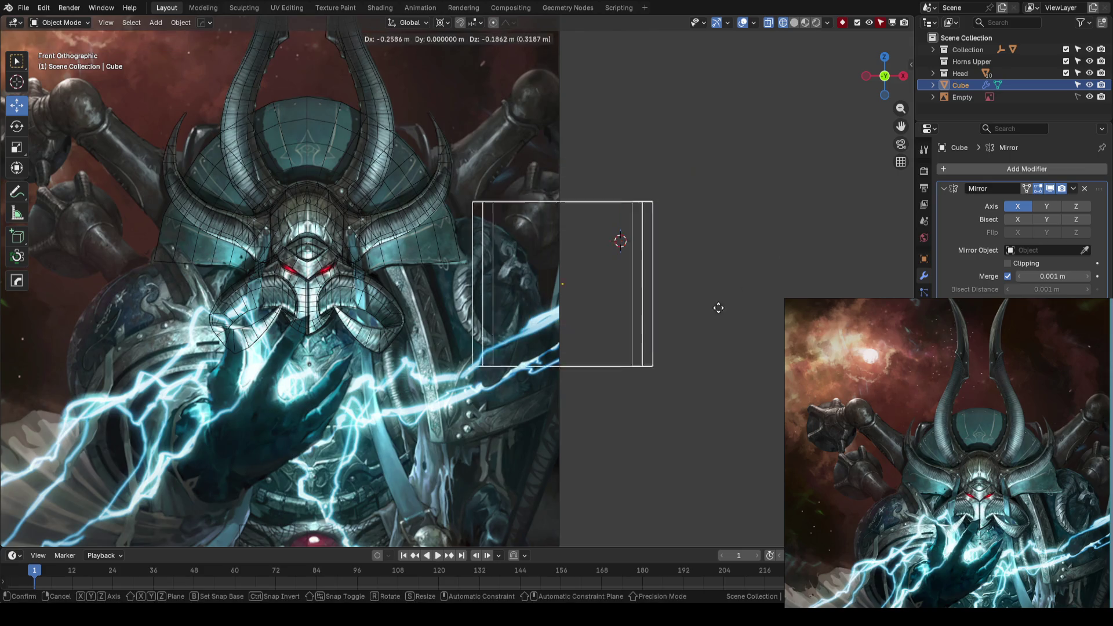
left_click(650, 354)
key("r")
key("Escape")
key("period")
key("r")
left_click(667, 244)
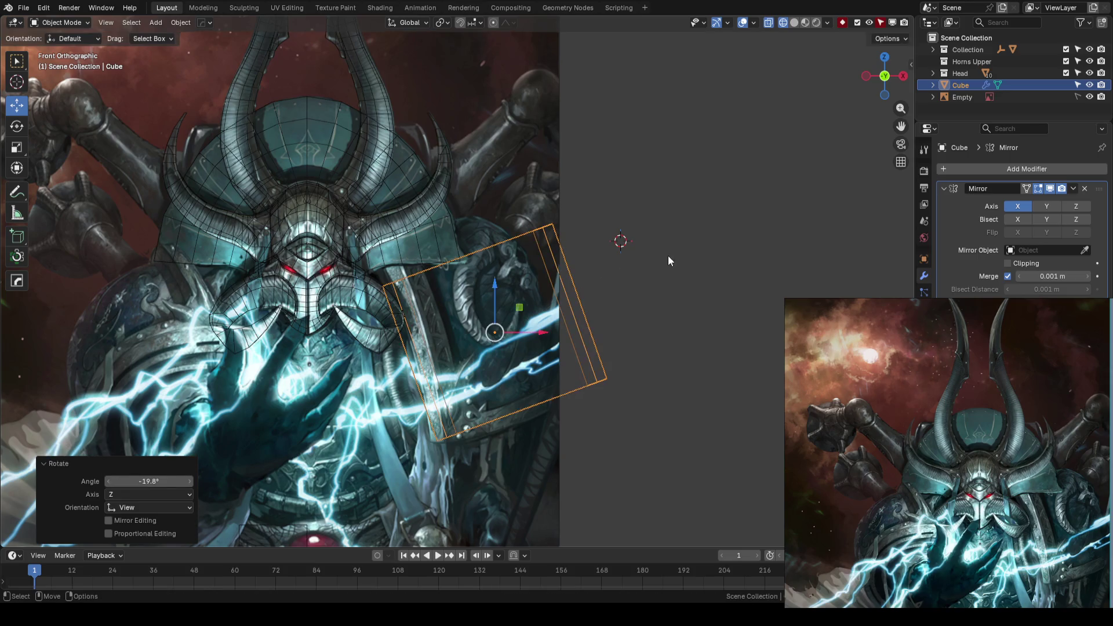
key("g")
left_click(461, 280)
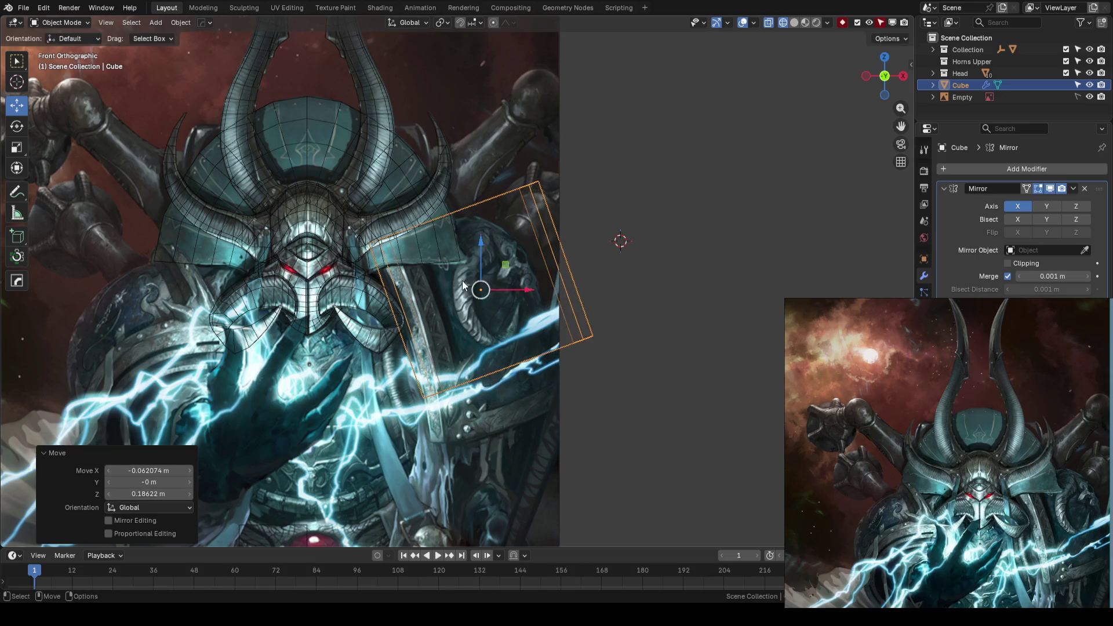
Step: Lower the box's bottom vertices -0.235 m along its local Z axis
middle_click_drag(566, 360, 549, 336, "shift")
key("Tab")
key("alt+z")
mouse_move(440, 400)
left_mouse_down()
mouse_move(614, 298)
mouse_move(670, 297)
left_mouse_up()
key("alt+z")
key("b")
key("Escape")
key("comma")
left_click(594, 305)
mouse_move(502, 288)
left_mouse_down()
mouse_move(514, 359)
mouse_move(529, 344)
left_mouse_up()
mouse_move(529, 345)
middle_mouse_down()
mouse_move(551, 325)
mouse_move(565, 342)
mouse_move(472, 371)
mouse_move(465, 362)
mouse_move(619, 312)
middle_mouse_up()
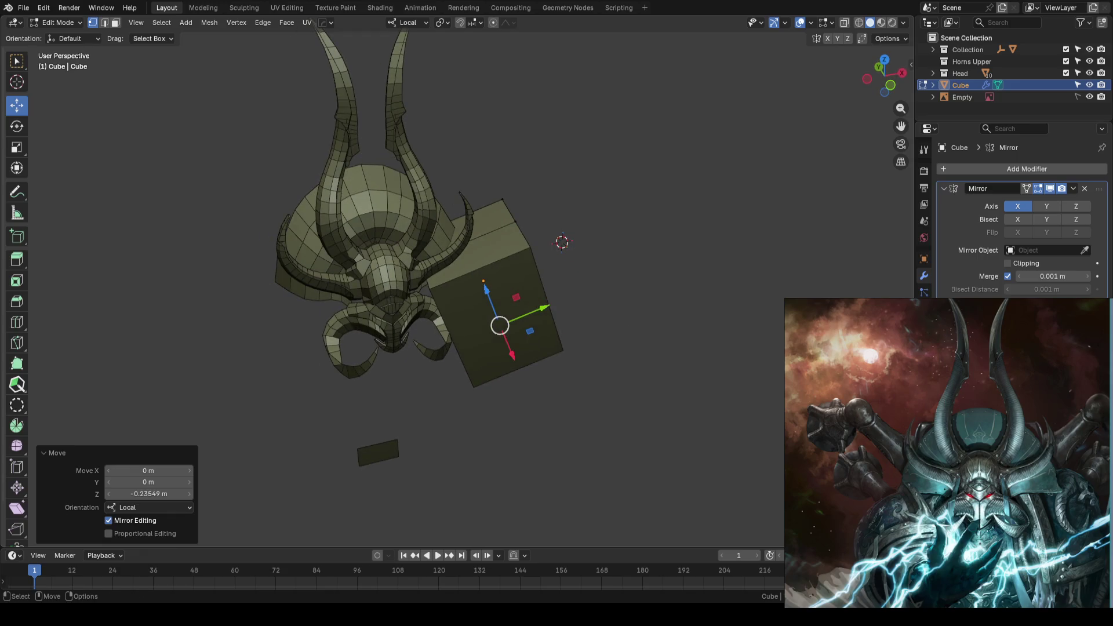
Step: In front view, rotate the whole box a further 1.82° to match the reference shoulder
mouse_move(638, 280)
middle_mouse_down()
mouse_move(628, 280)
mouse_move(689, 279)
mouse_move(472, 263)
mouse_move(610, 250)
middle_mouse_up()
key("KP_1")
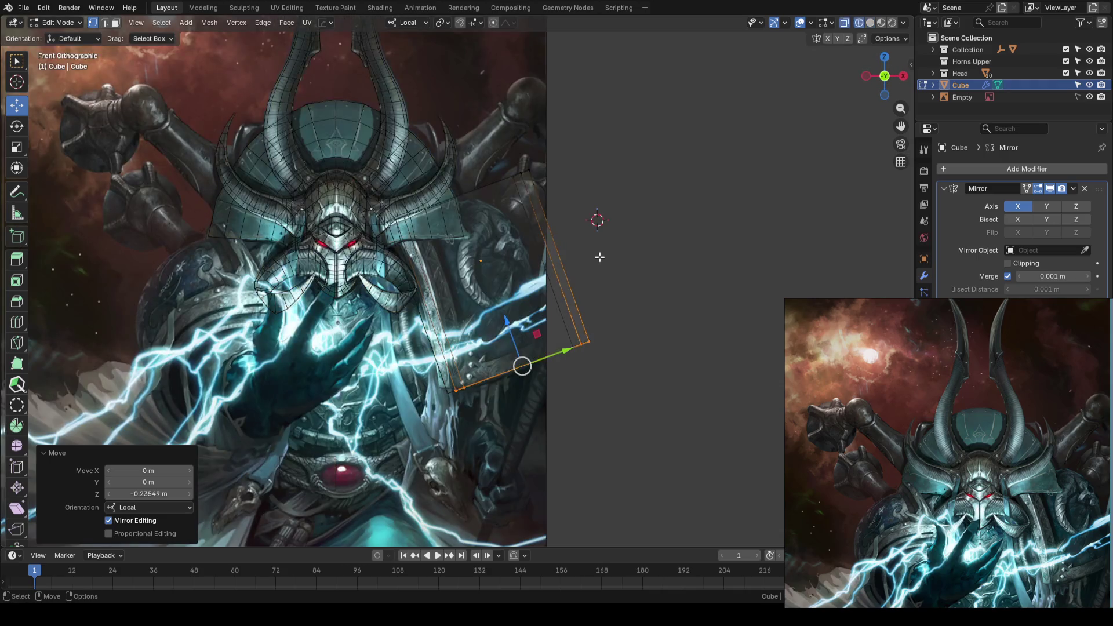
scroll(576, 257, "up", 2)
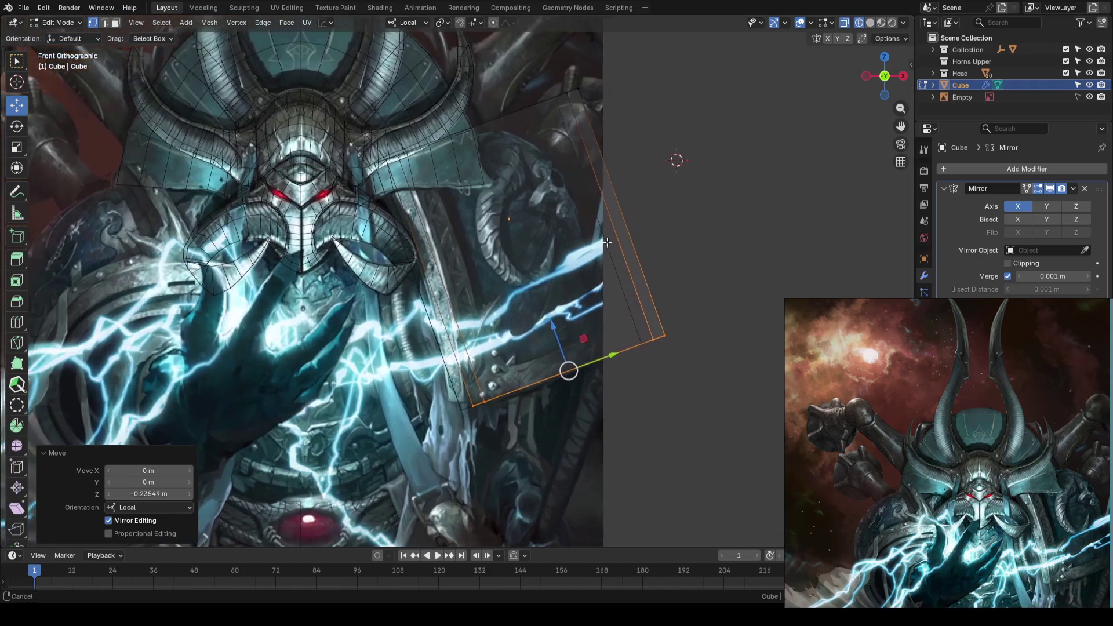
key("Tab")
key("r")
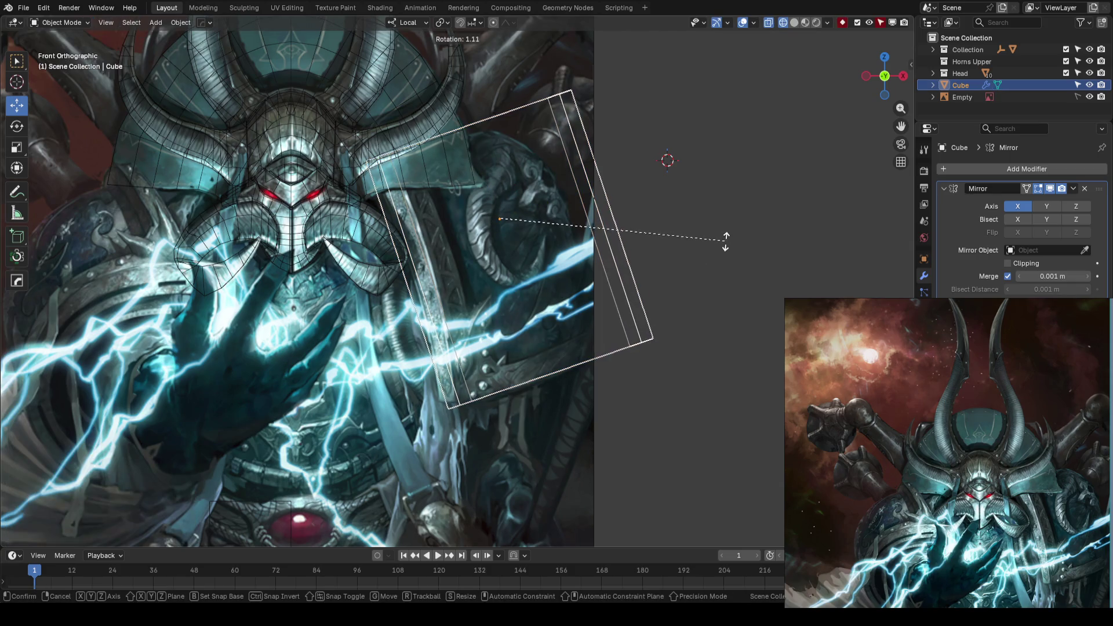
left_click(726, 245)
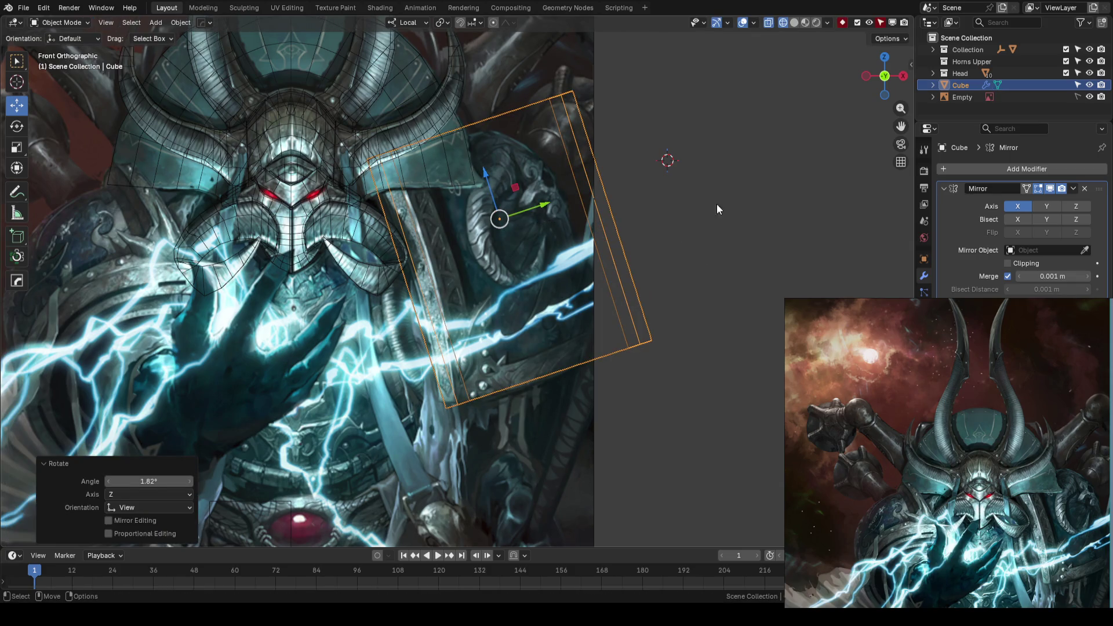
Step: Back in Edit Mode, select the box's top outer edge
key("Tab")
mouse_move(663, 131)
middle_mouse_down()
mouse_move(614, 204)
mouse_move(580, 196)
middle_mouse_up()
left_click(551, 214)
Step: Bevel the top outer edge with 3 segments at 0.568 m width, then bevel it again
key("w")
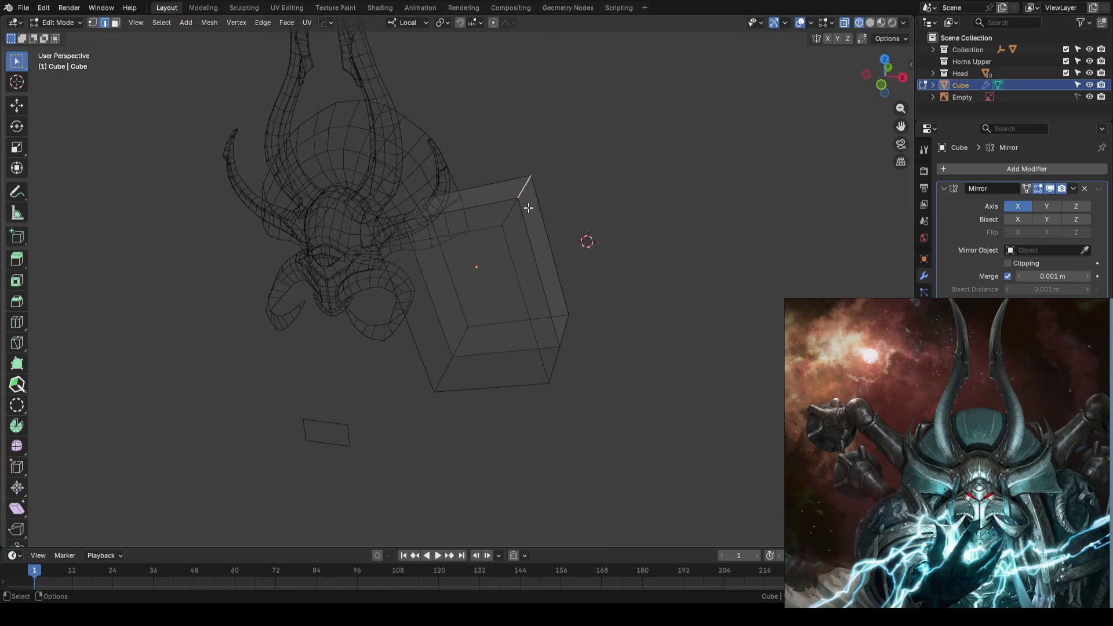
key("ctrl+b")
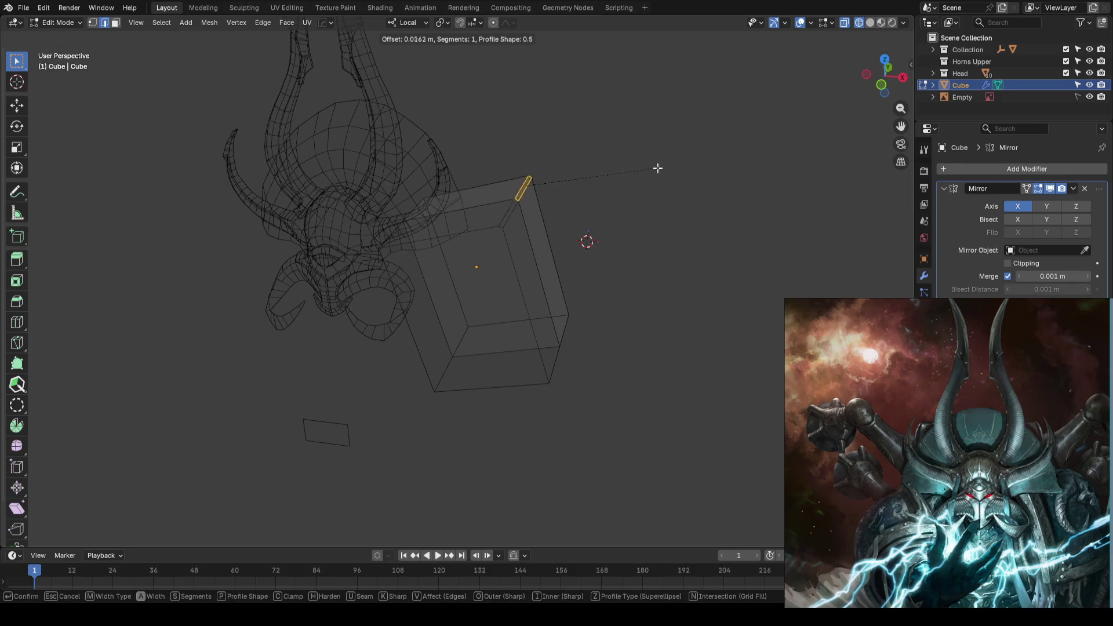
scroll(695, 172, "up", 2)
left_click(714, 180)
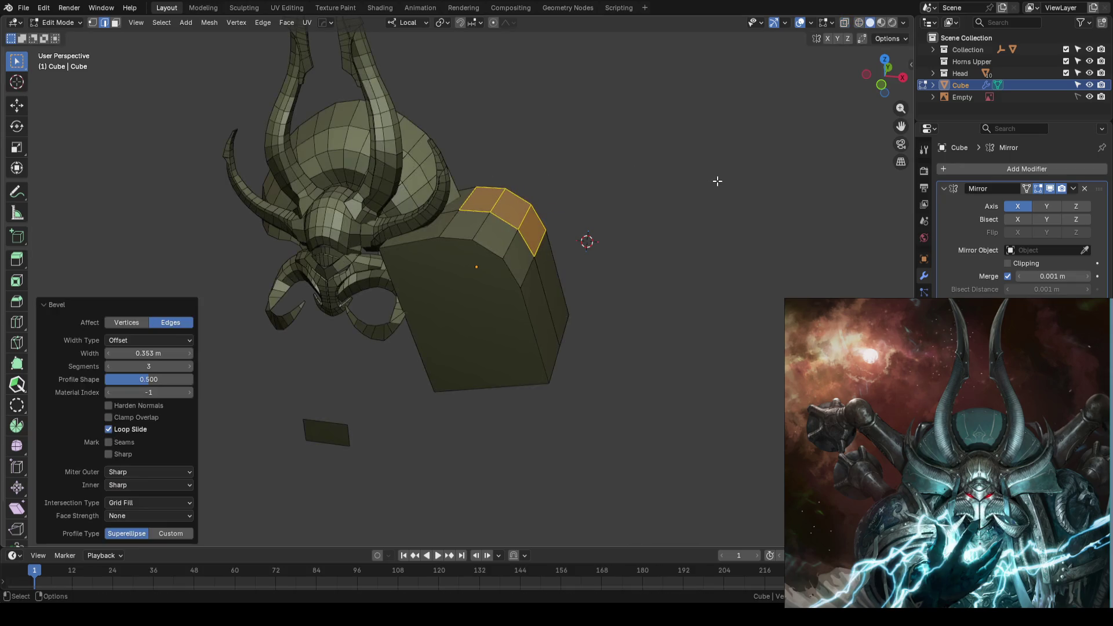
key("KP_1")
scroll(710, 168, "up", 2)
scroll(710, 168, "up", 2)
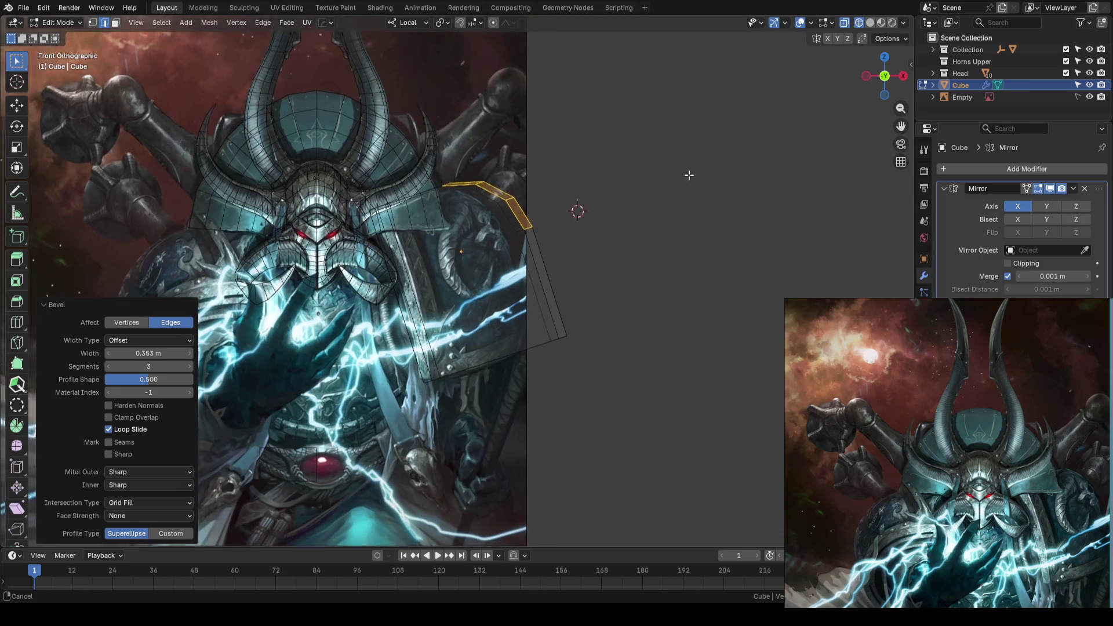
key("ctrl+b")
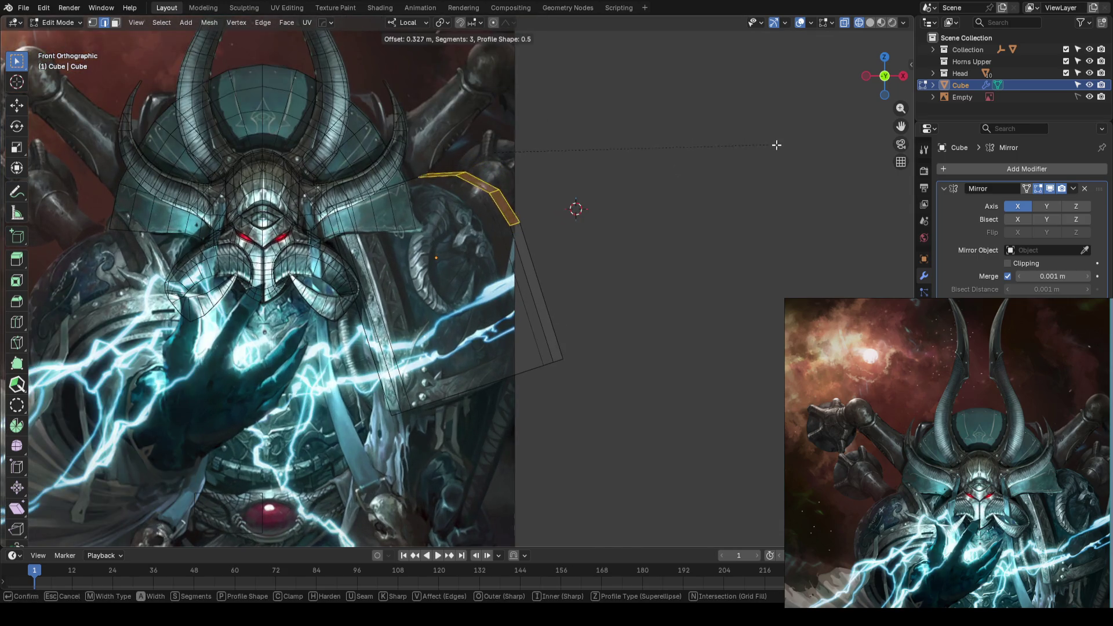
left_click(829, 166)
Step: Select a narrow strip of plate faces, ready to move it
middle_click_drag(655, 226, 701, 199, "shift")
left_click(698, 307)
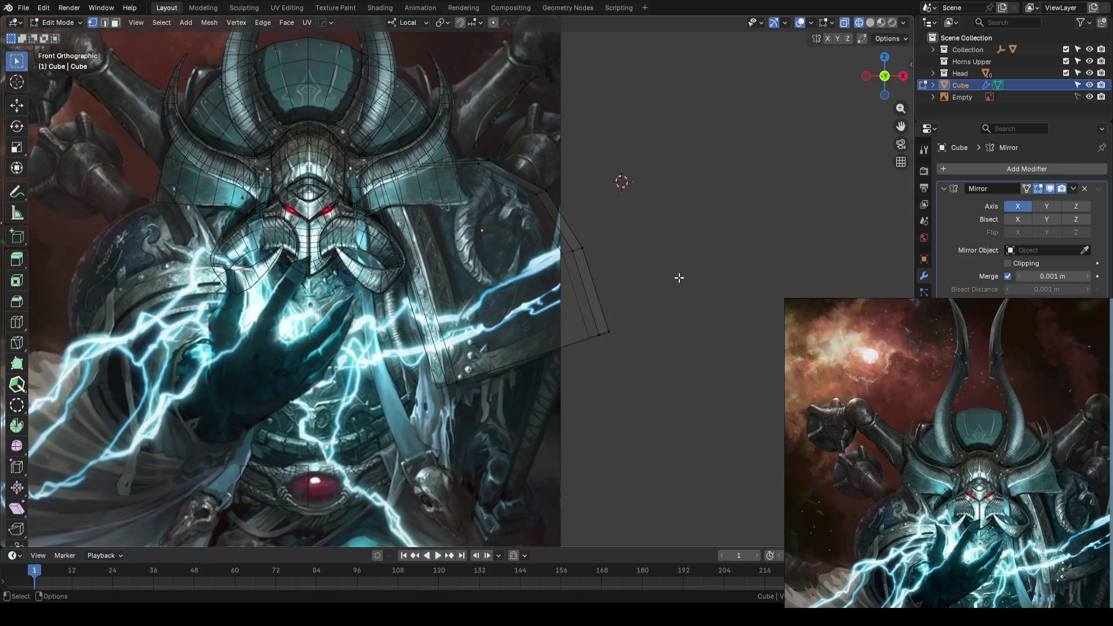
left_click_drag(726, 218, 558, 369)
key("shift+space")
key("g")
right_click(672, 242)
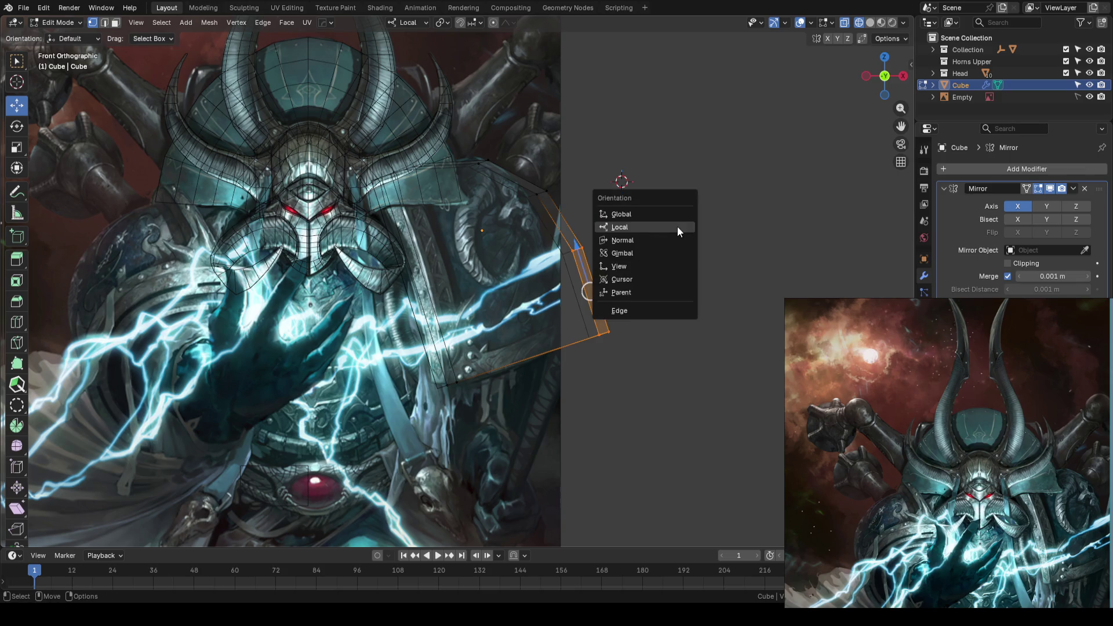
key("Escape")
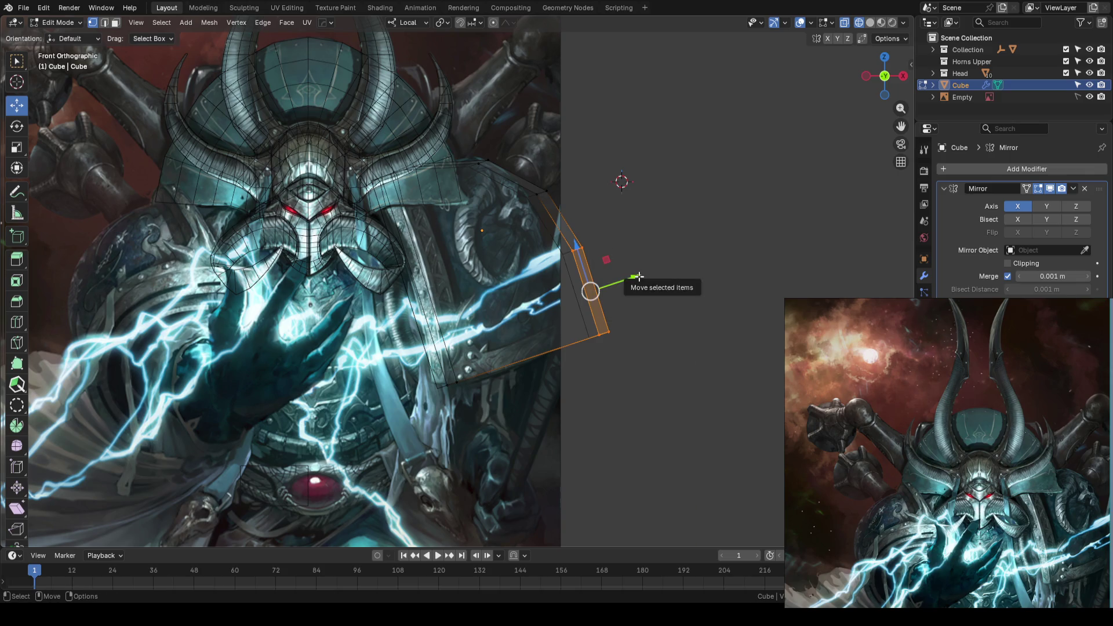
Step: With proportional editing on, softly move the face strip and push a plate vertex along Y
key("o")
scroll(630, 277, "down", 15)
left_click(628, 279)
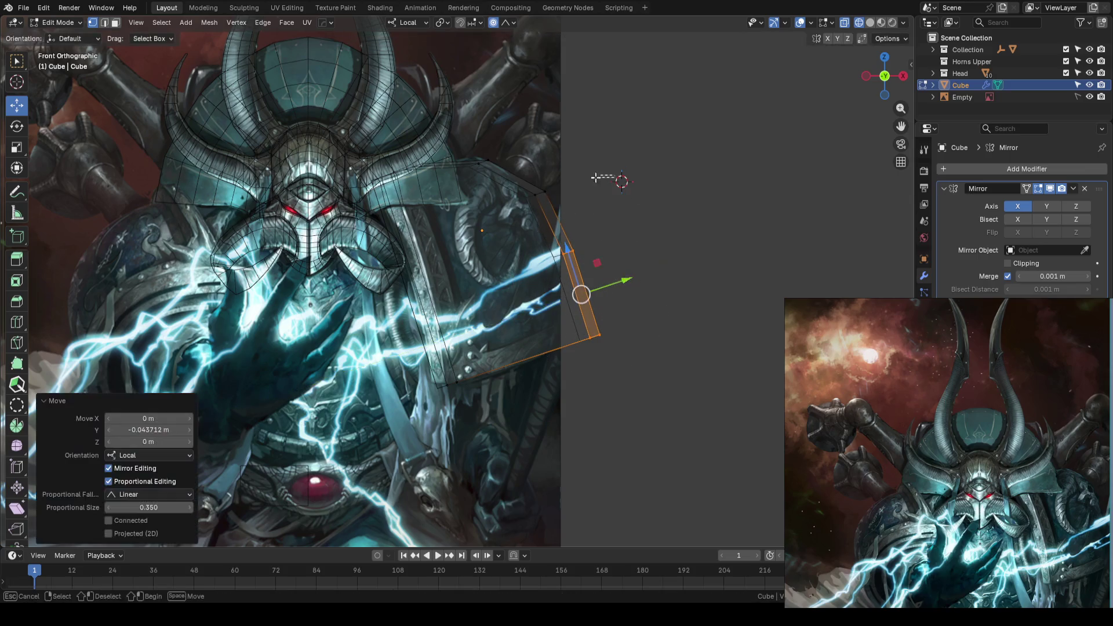
left_click(528, 197)
key("g")
key("y")
left_click(583, 185)
Step: Nudge another plate vertex up along Z, then save as AhirmanBlockout_01.blend
left_click(485, 162)
key("g")
key("z")
left_click(517, 134)
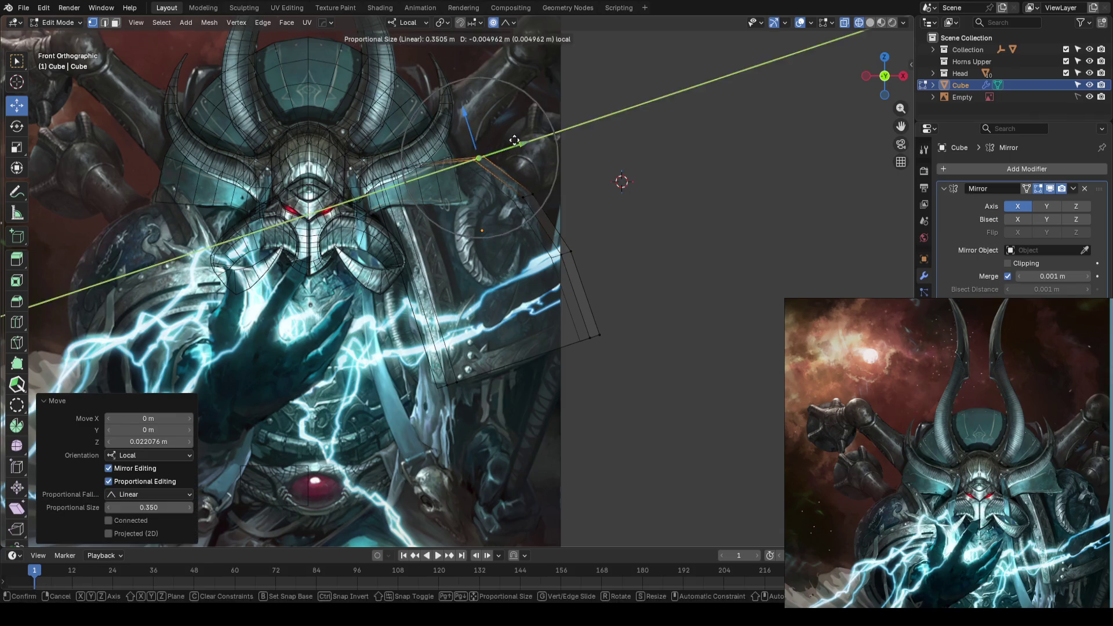
key("Tab")
key("ctrl+s")
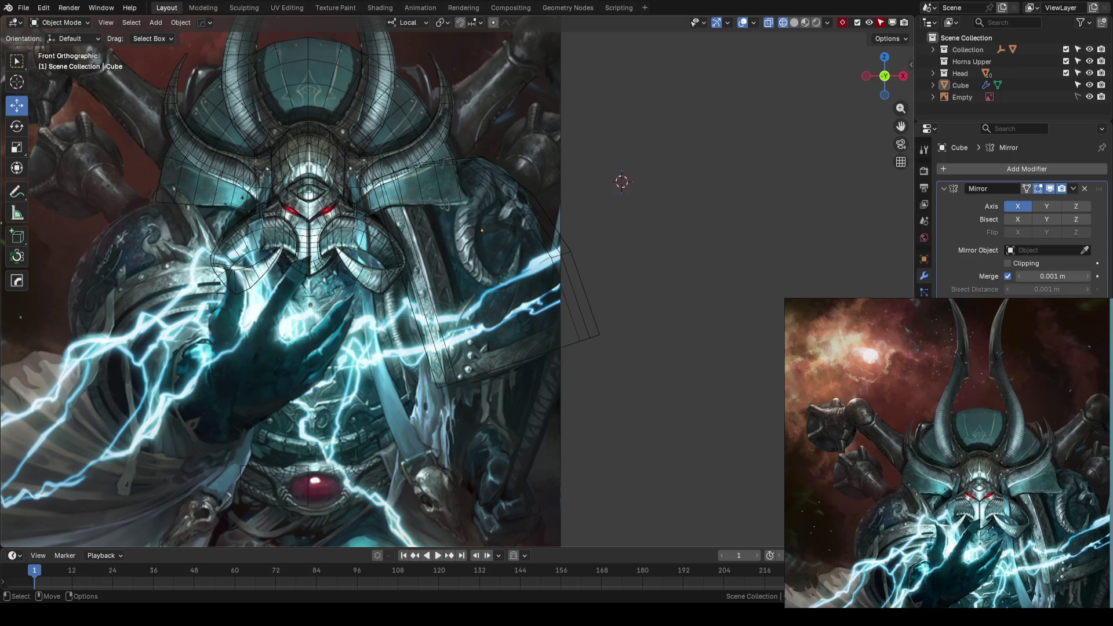
Step: Select the shoulder plate and orbit around it to check it against the reference
scroll(627, 287, "up", 1)
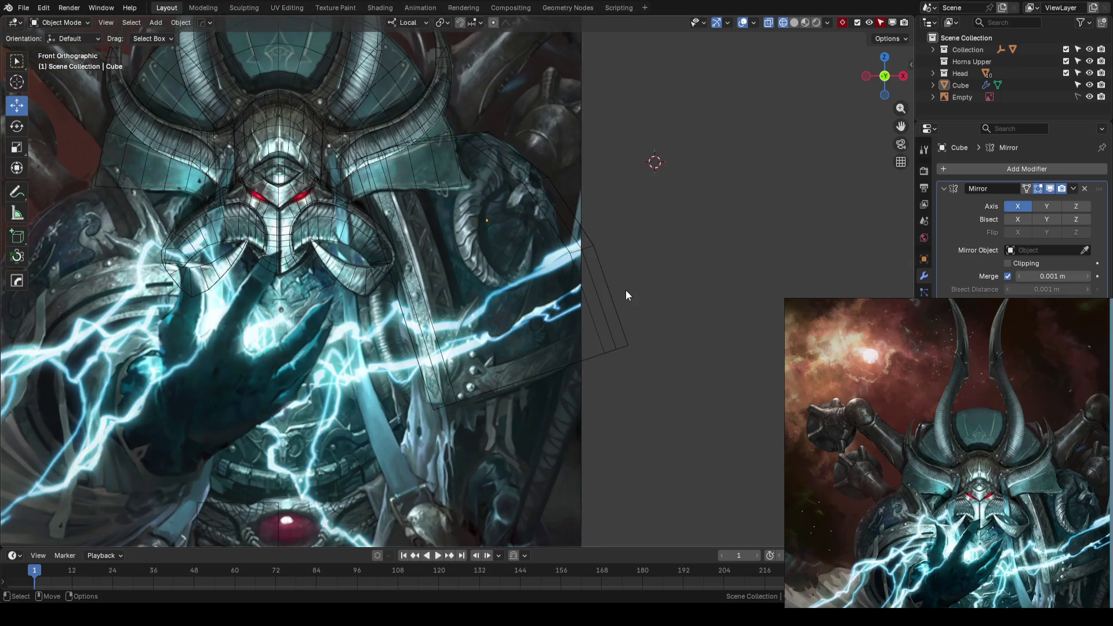
scroll(625, 290, "down", 1)
scroll(640, 269, "up", 2)
left_click(628, 249)
mouse_move(628, 249)
middle_mouse_down()
mouse_move(668, 259)
mouse_move(618, 290)
mouse_move(551, 276)
mouse_move(518, 326)
mouse_move(638, 281)
mouse_move(628, 245)
mouse_move(582, 273)
mouse_move(646, 263)
middle_mouse_up()
key("shift+z")
scroll(641, 271, "up", 1)
key("shift+z")
scroll(637, 272, "up", 1)
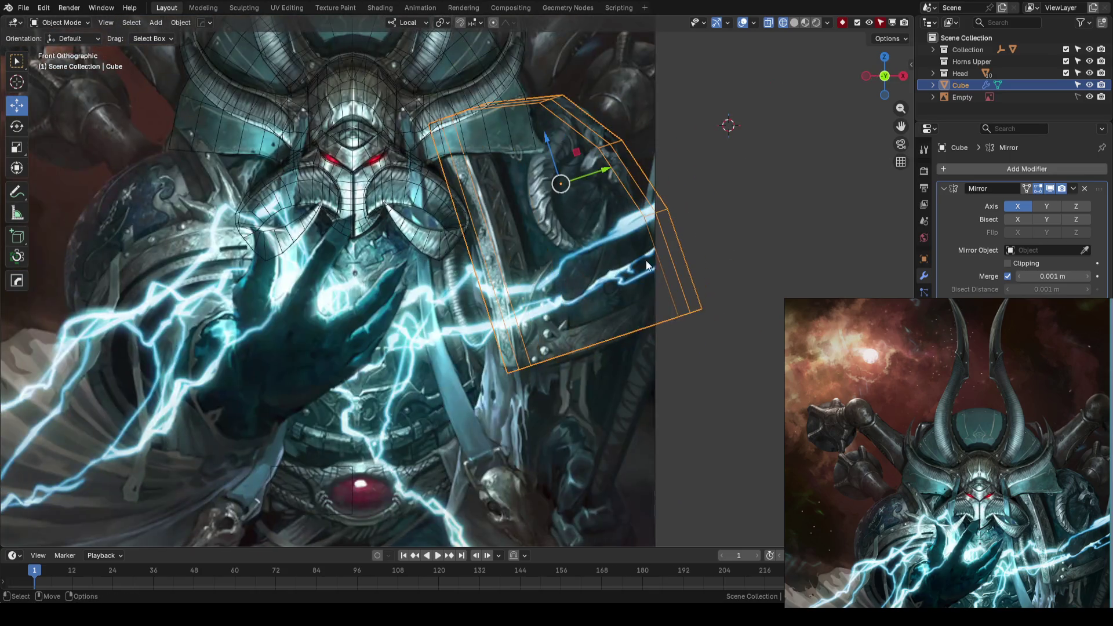
Step: Deselect the plate, save the blockout file, and frame the helmet and plate
left_click(734, 236)
key("ctrl+s")
key("shift+z")
scroll(485, 245, "down", 2)
mouse_move(484, 246)
middle_mouse_down("shift")
mouse_move(506, 249)
mouse_move(518, 281)
middle_mouse_up("shift")
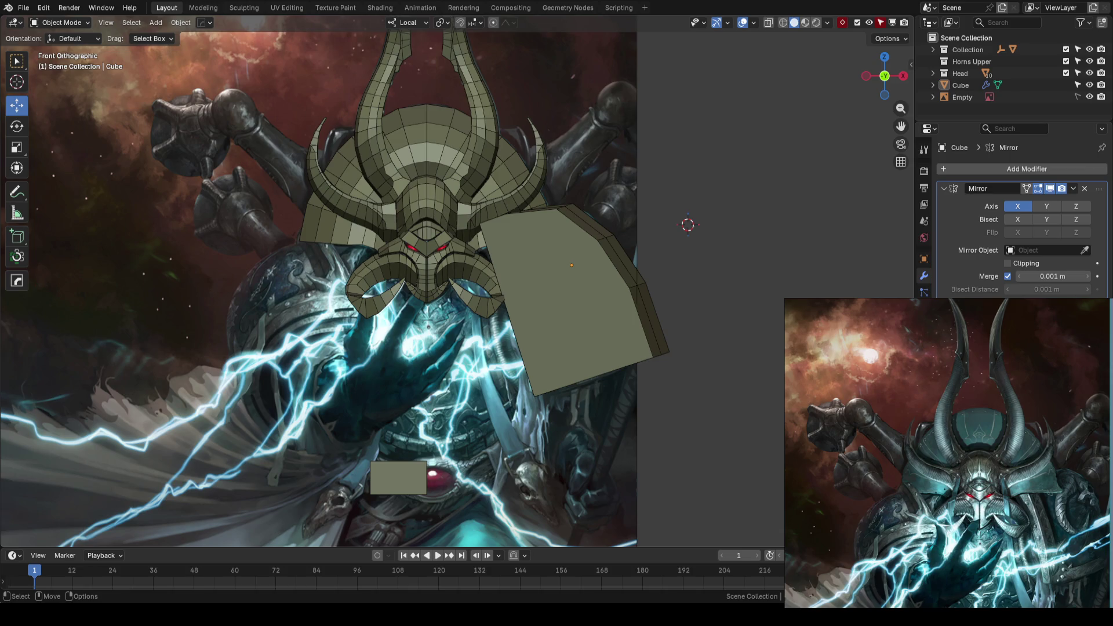
key("ctrl+s")
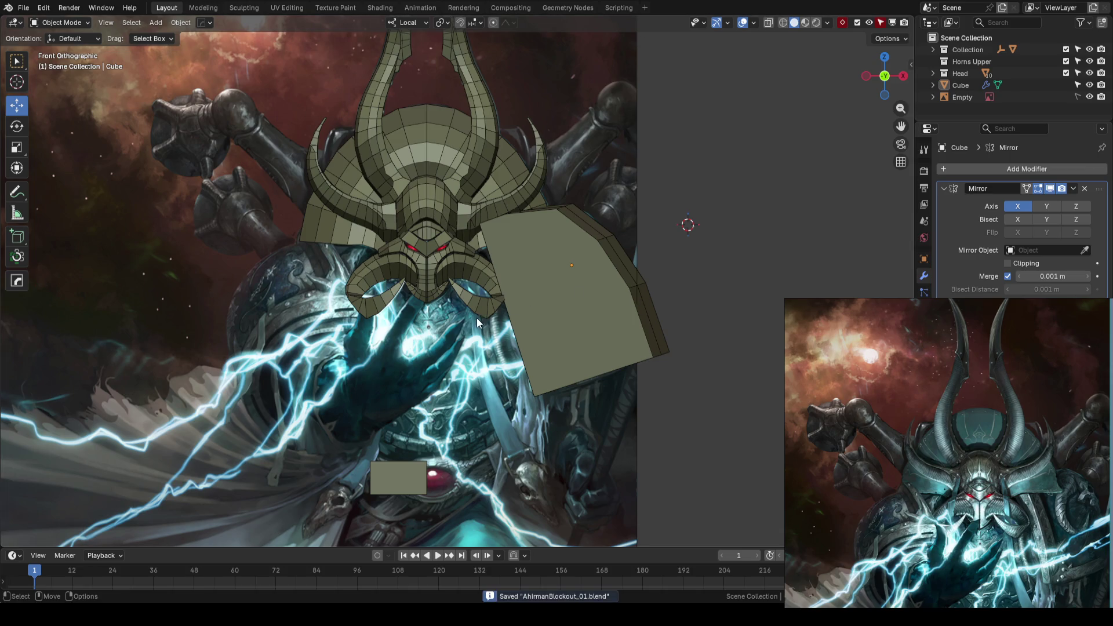
Step: Select the shoulder plate in see-through shading, frame the reference armor, and enter Edit Mode
scroll(440, 318, "down", 1)
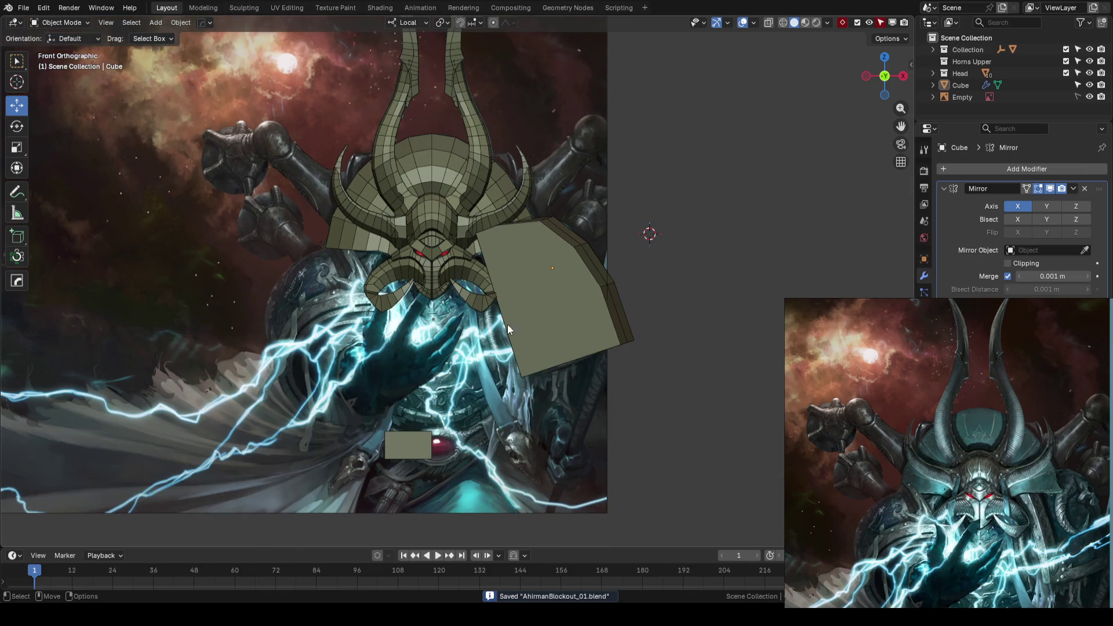
left_click(566, 325)
key("shift+z")
scroll(594, 301, "up", 3)
middle_click_drag(594, 300, 570, 305, "shift")
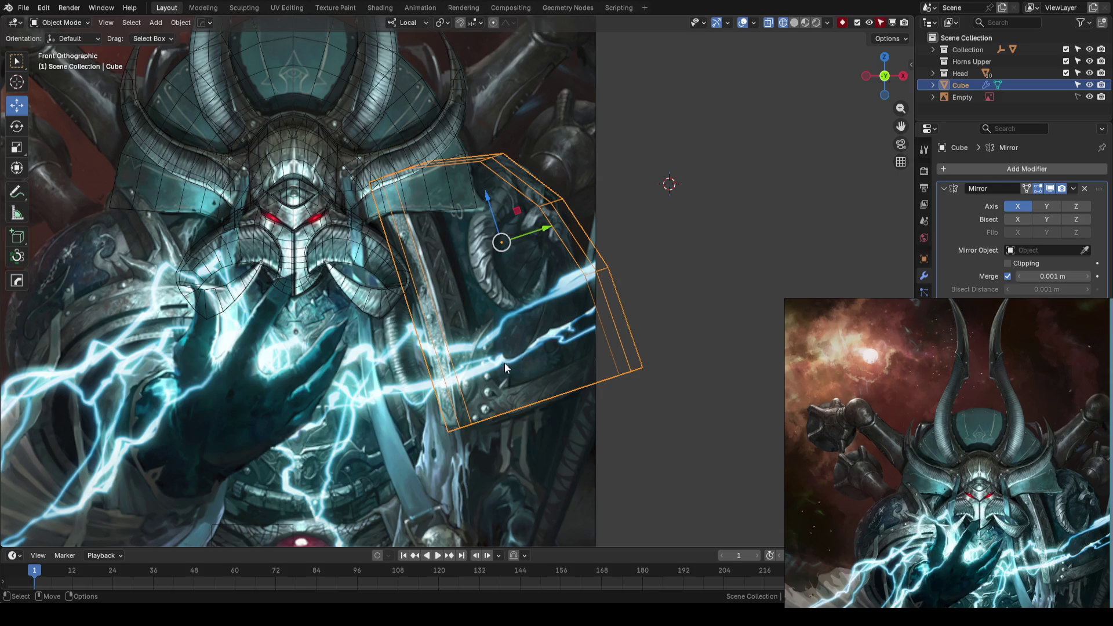
scroll(492, 369, "down", 2)
scroll(482, 374, "up", 3)
key("Tab")
middle_click_drag(580, 232, 579, 308, "shift")
Step: Select the plate's top corner vertices and pull them along local Y with proportional falloff
key("alt+z")
left_click_drag(446, 178, 544, 243)
key("alt+z")
key("alt+z")
key("comma")
left_click(593, 207)
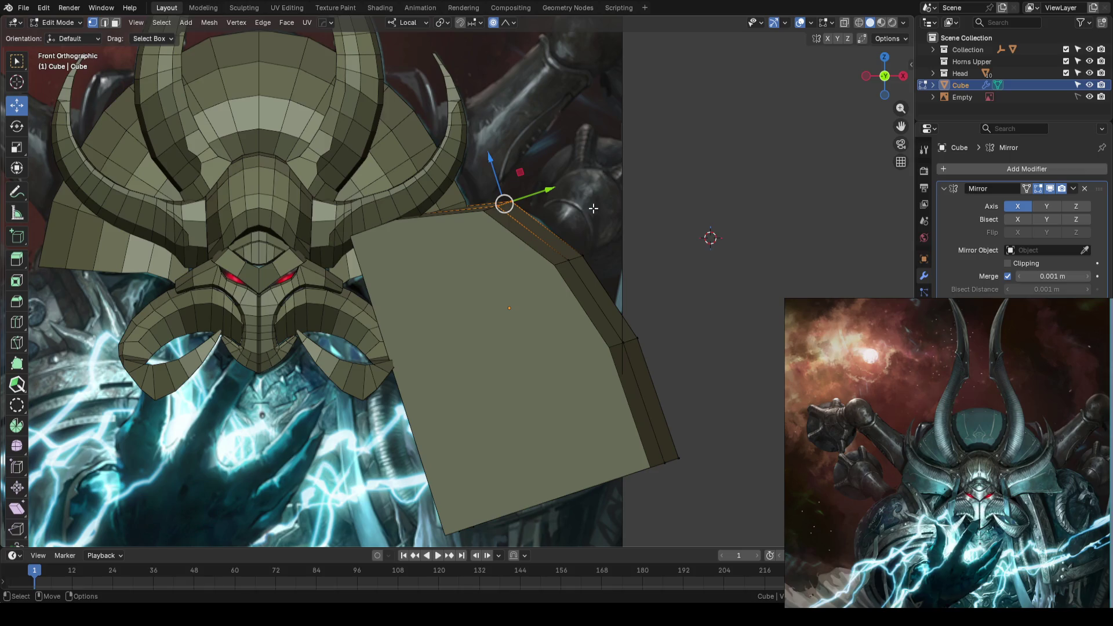
key("alt+z")
key("g")
key("y")
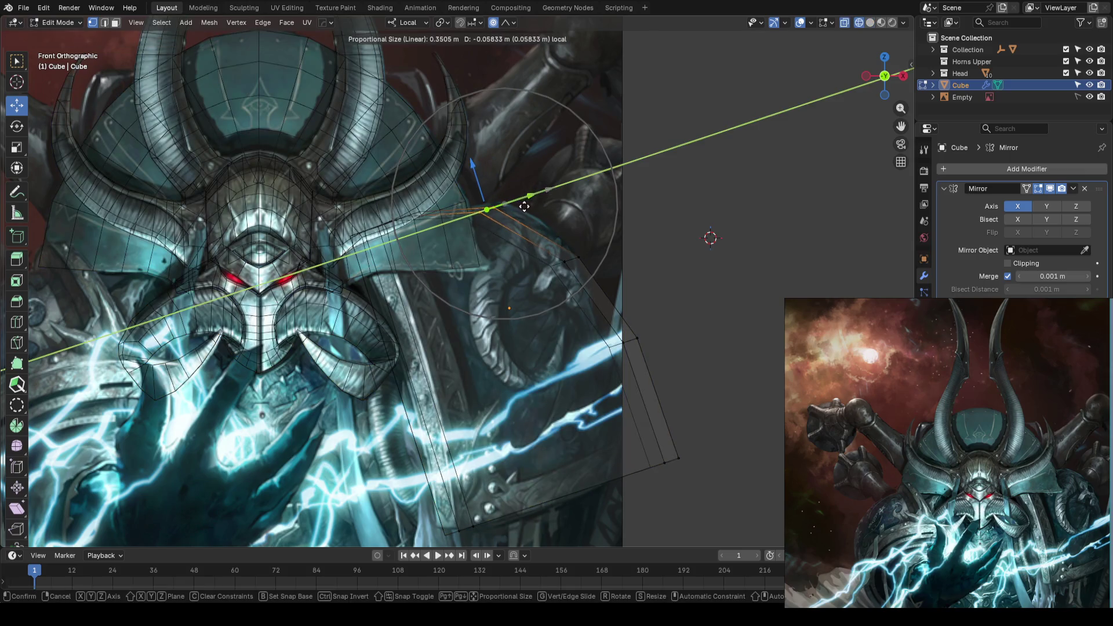
left_click(522, 204)
Step: Redo the top vertex move, constraining it to the local Y/Z plane
key("g")
key("y")
right_click(603, 257)
key("ctrl+z")
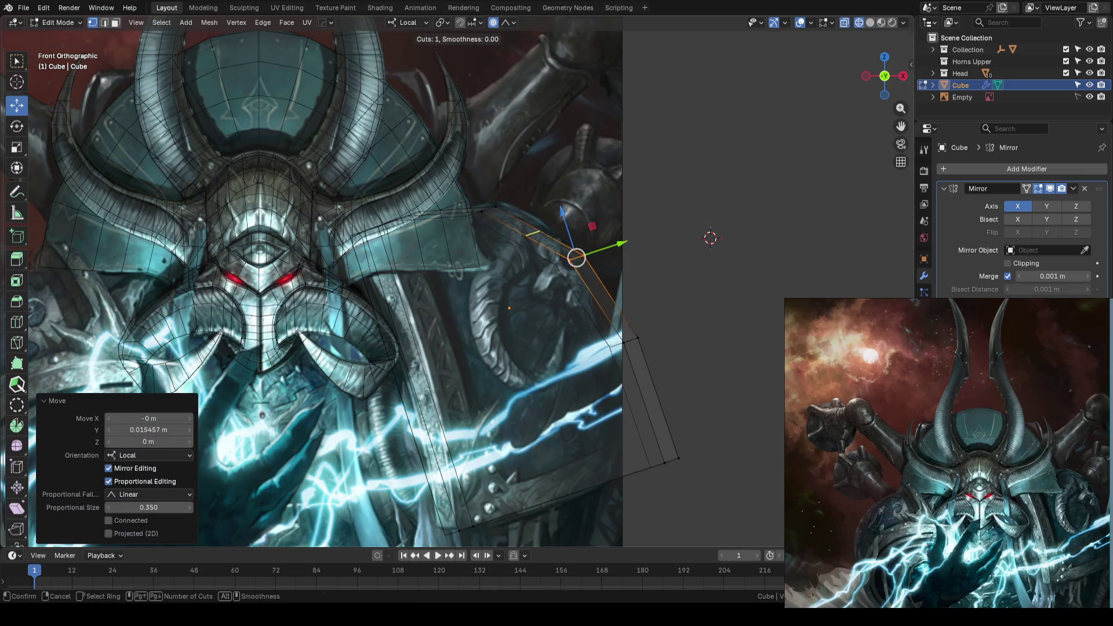
key("g")
key("shift+x")
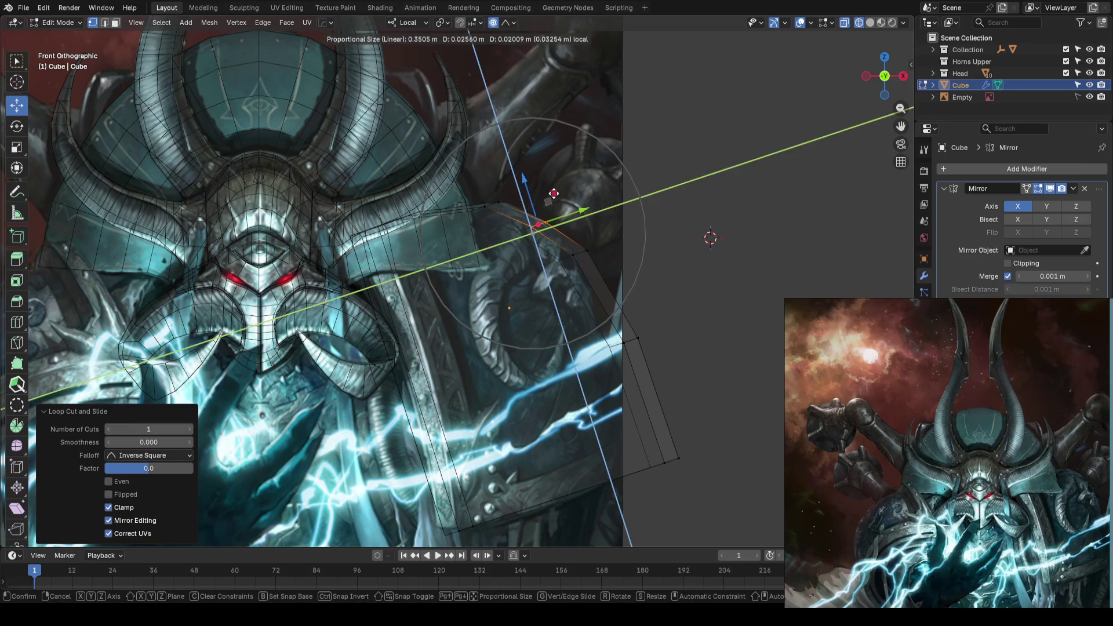
left_click(557, 198)
Step: Pull another corner vertex and the lower corner vertex along the plate's local Y
left_click(637, 338)
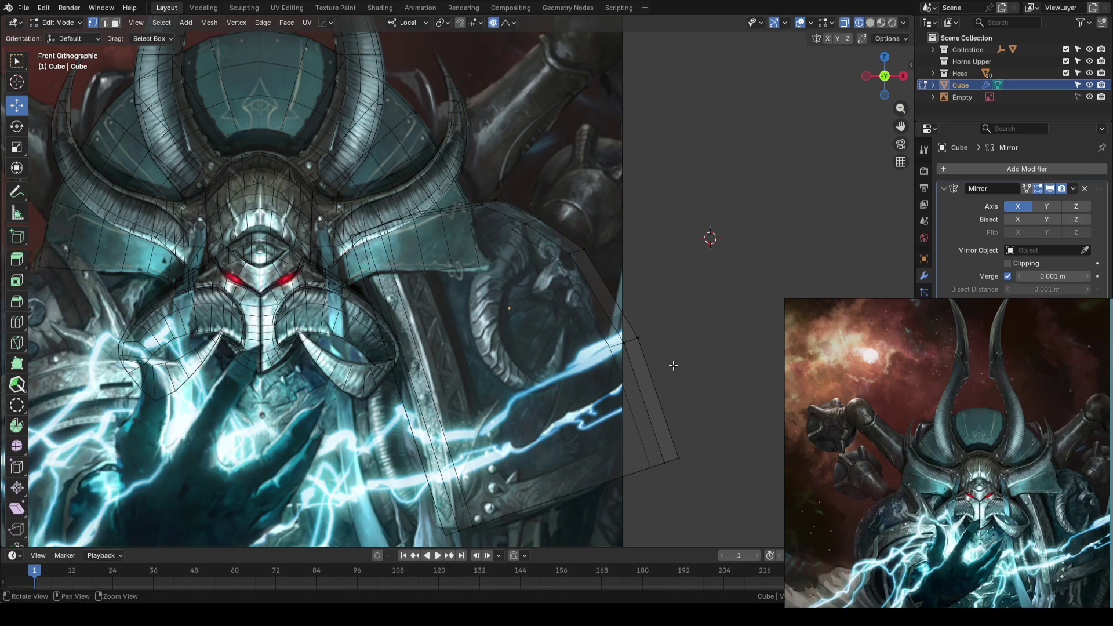
middle_click_drag(675, 342, 685, 262, "shift")
key("g")
key("y")
left_click(664, 255)
left_click(677, 382)
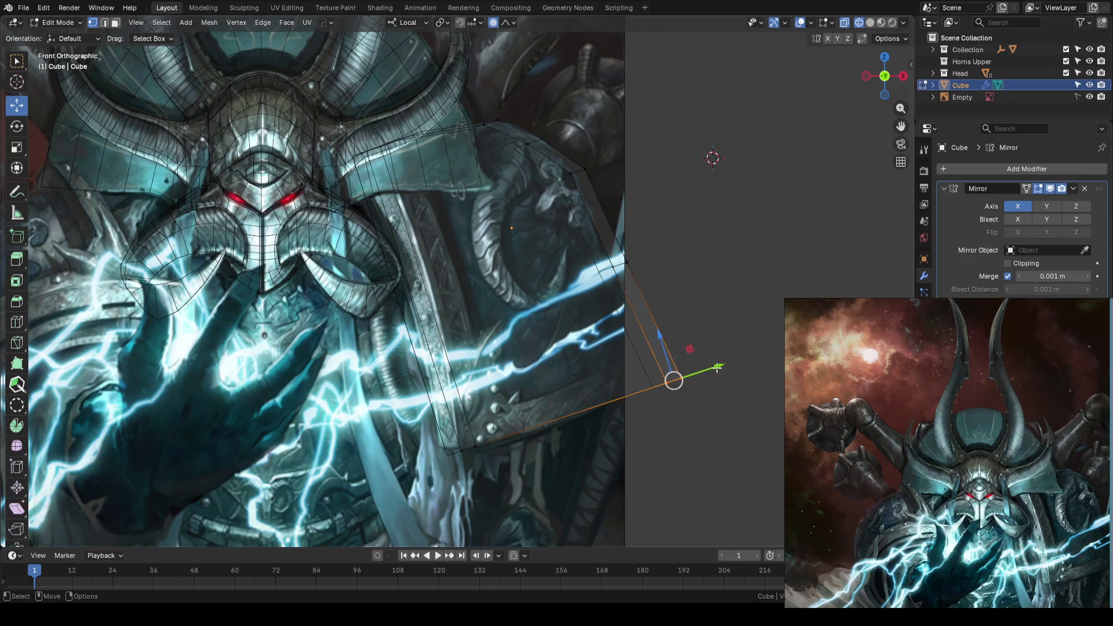
key("g")
key("y")
left_click(688, 387)
Step: Return to Object Mode and inspect the reshaped plate, ending in front view
scroll(689, 388, "down", 5)
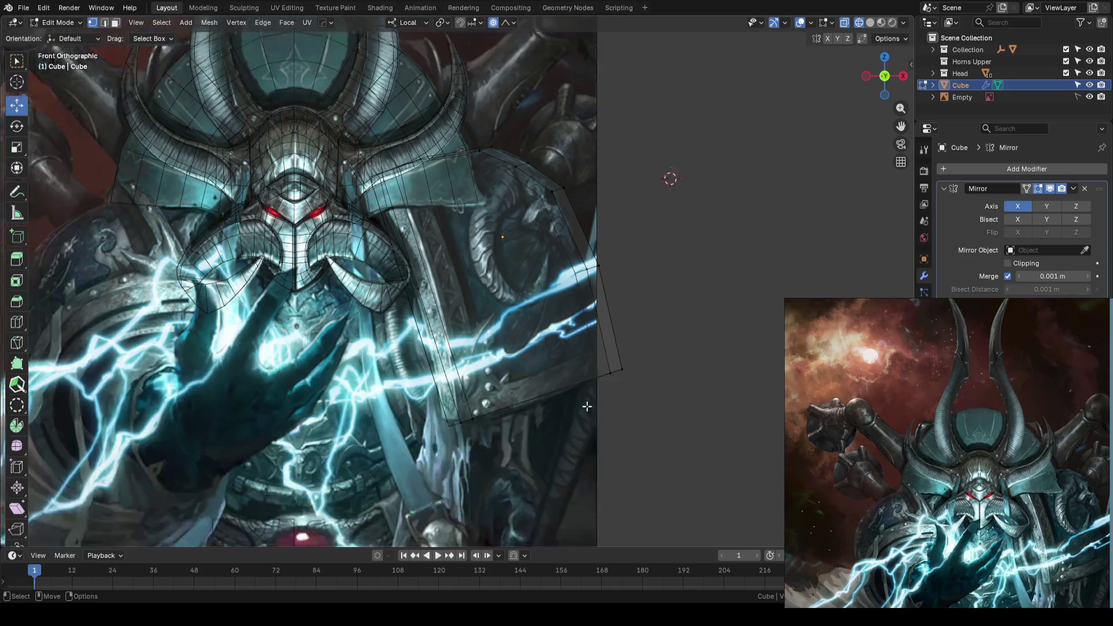
key("Tab")
mouse_move(596, 386)
middle_mouse_down()
mouse_move(668, 342)
mouse_move(599, 390)
mouse_move(509, 405)
mouse_move(696, 346)
middle_mouse_up()
key("KP_1")
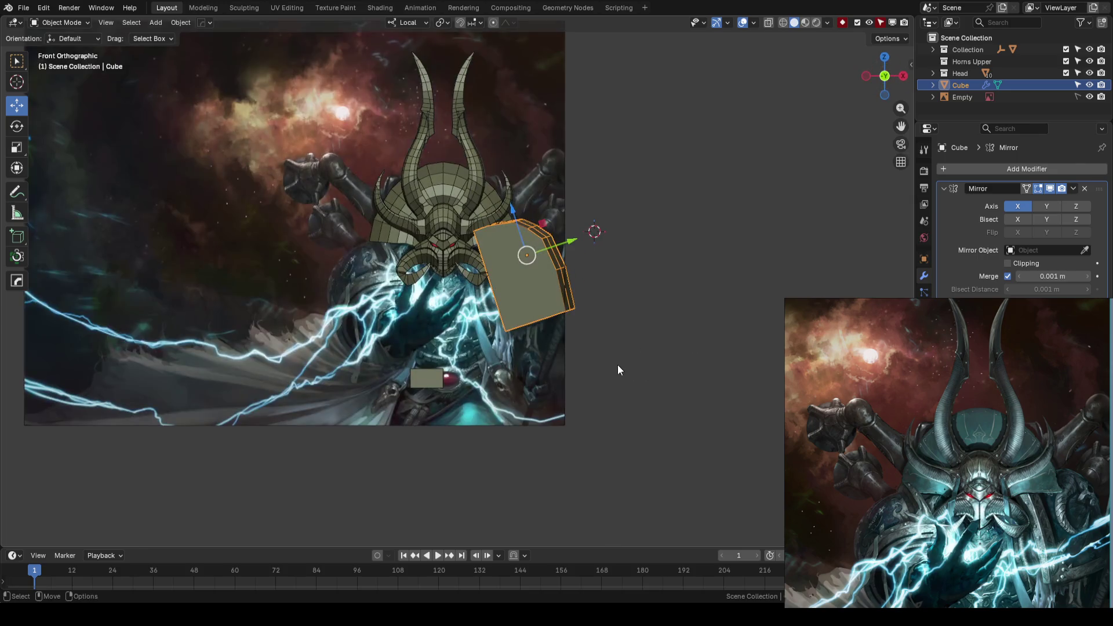
Step: Deselect the shoulder plate, save the blockout, then zoom and pan over the helmet and plate
key("w")
left_click(682, 346)
key("ctrl+s")
scroll(442, 409, "up", 2)
scroll(442, 409, "up", 1)
middle_click_drag(381, 445, 521, 371, "shift")
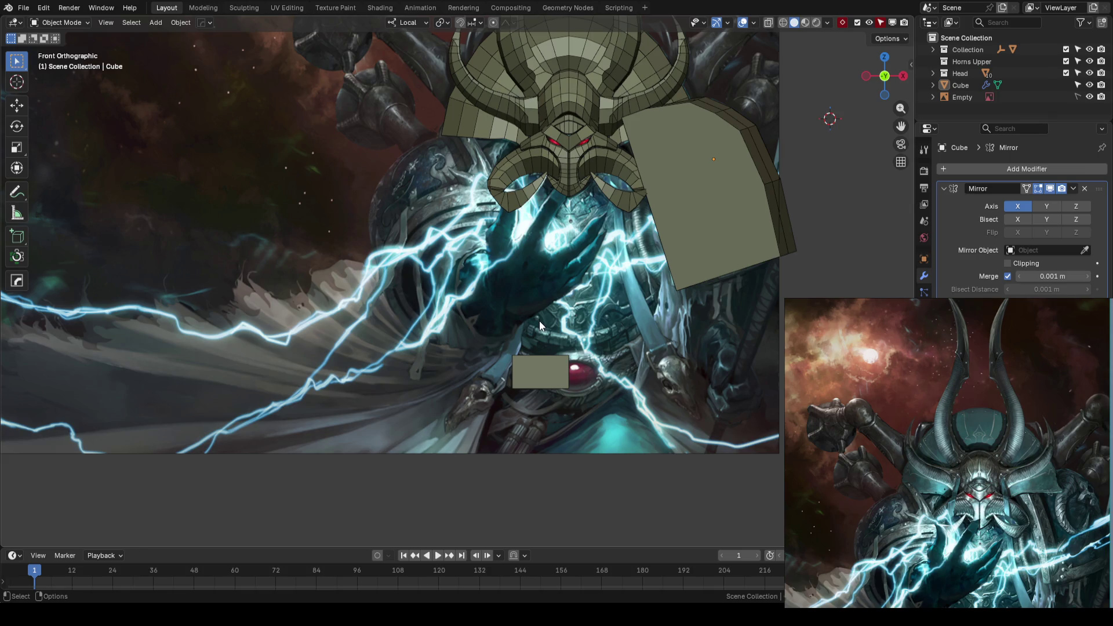
scroll(539, 321, "up", 3)
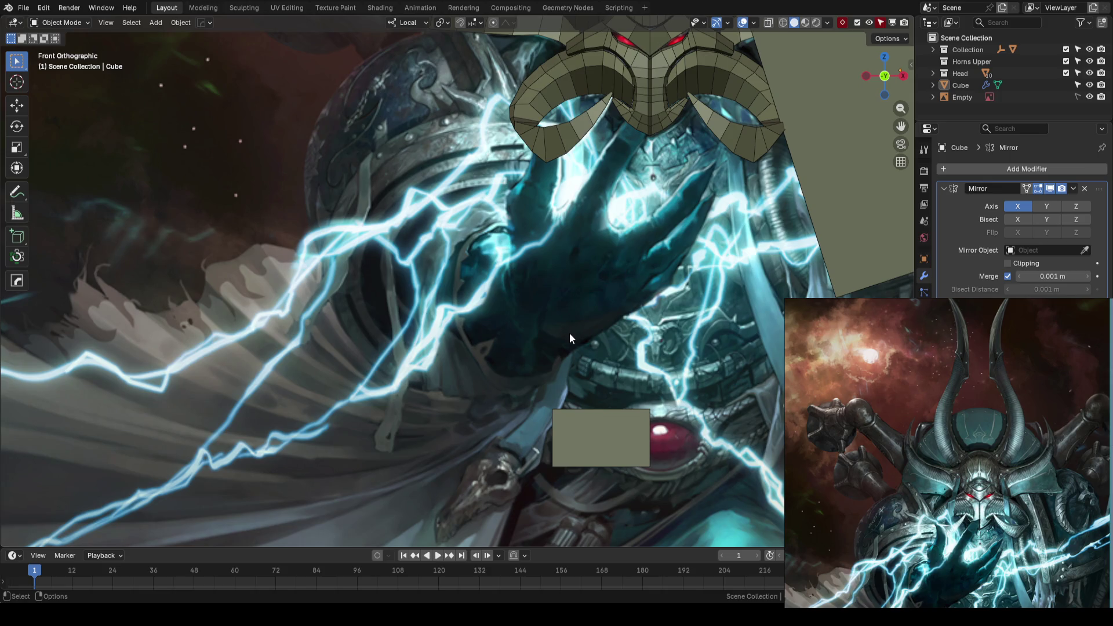
scroll(570, 334, "down", 4)
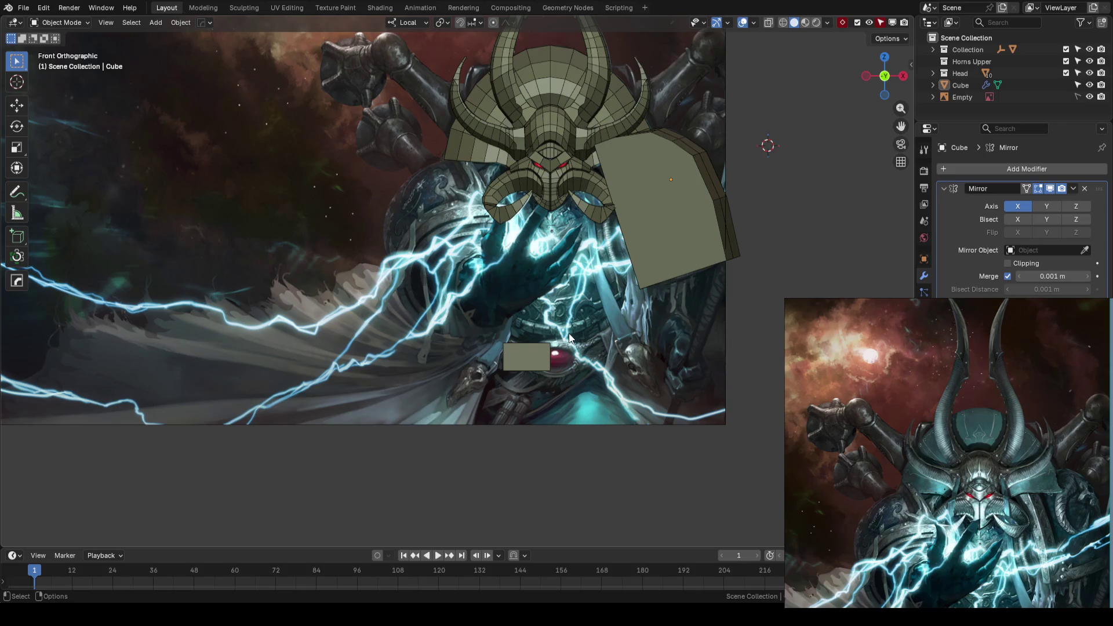